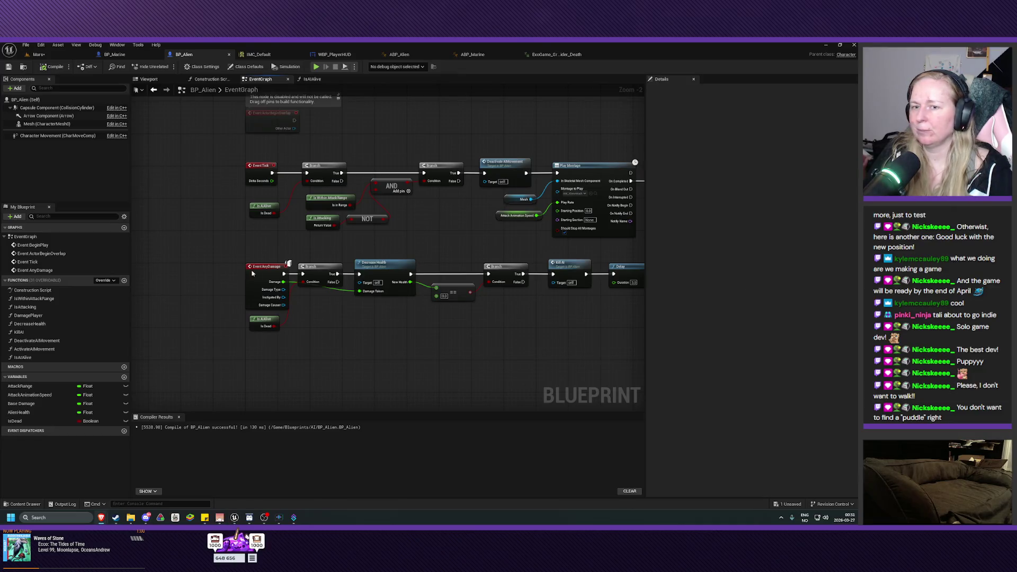
# Look over the IsAIAlive function graph and the Mars level, then return to BP_Alien's EventGraph
pyautogui.doubleClick(21, 357)
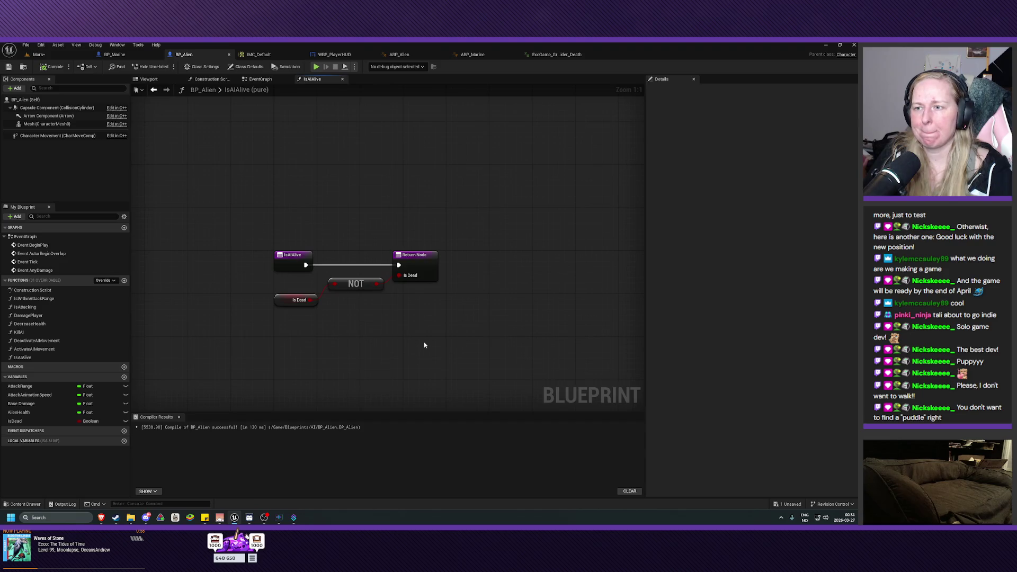
pyautogui.moveTo(424, 347); pyautogui.dragTo(427, 312)
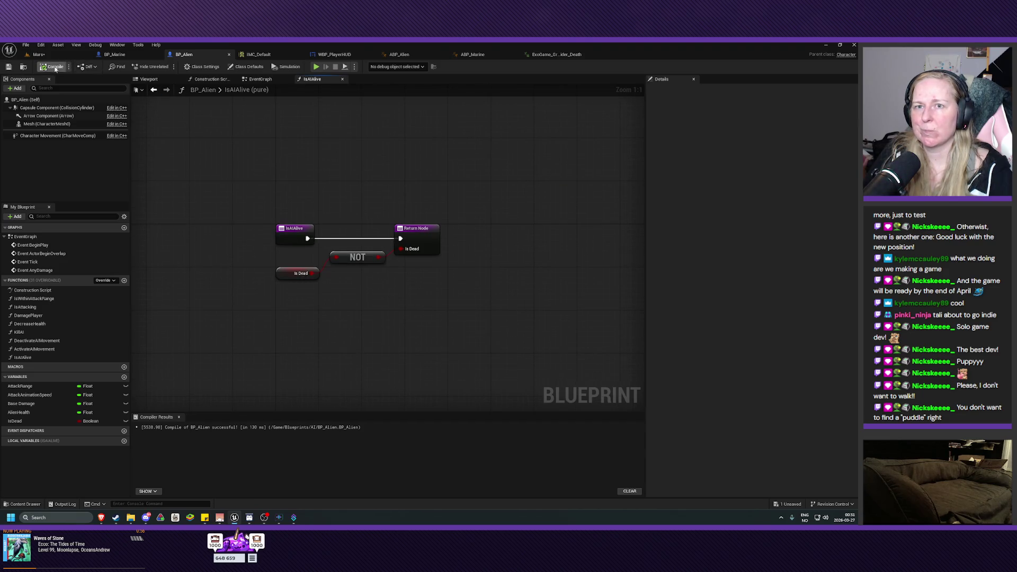
pyautogui.click(37, 54)
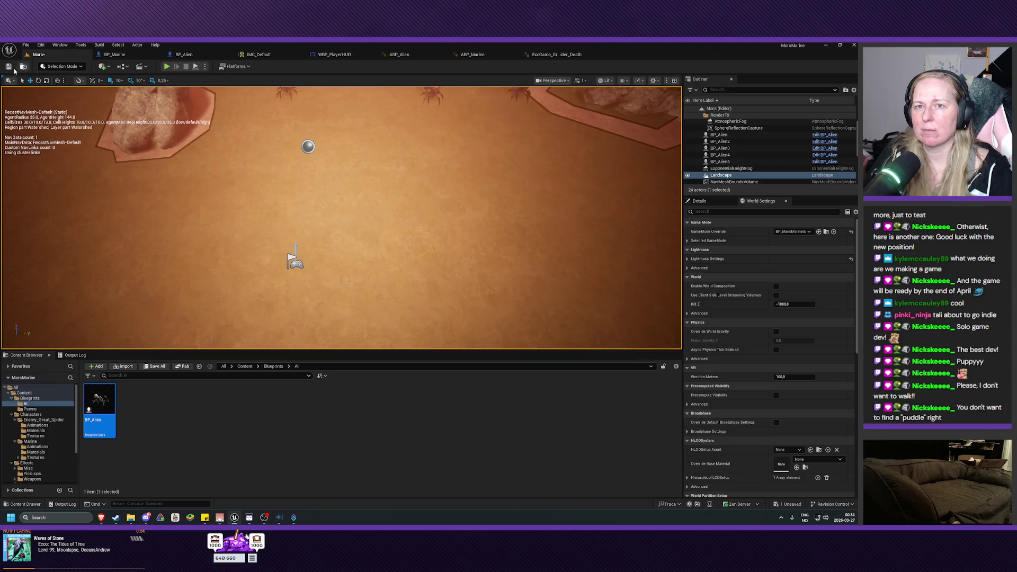
pyautogui.click(184, 55)
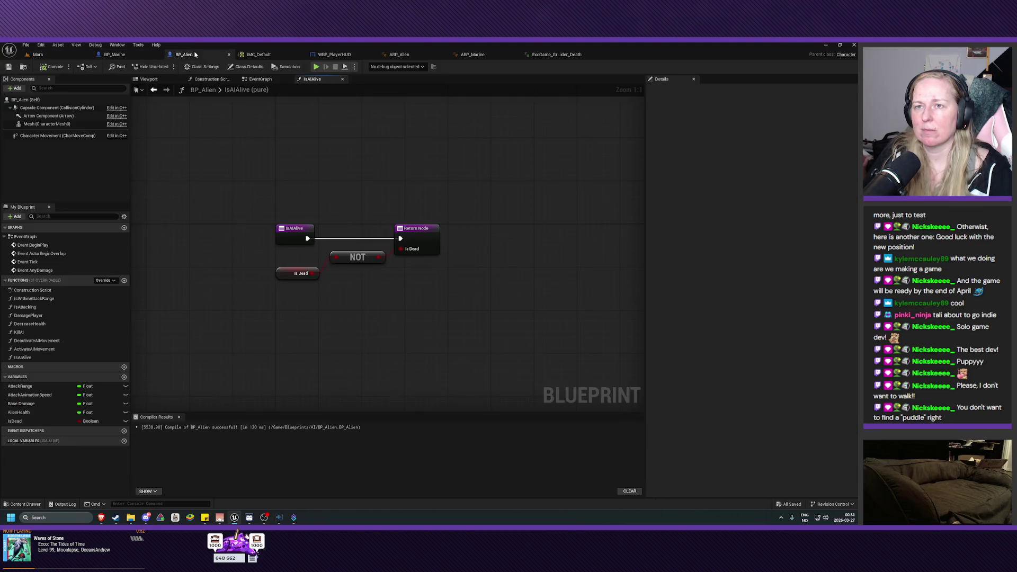
pyautogui.click(260, 79)
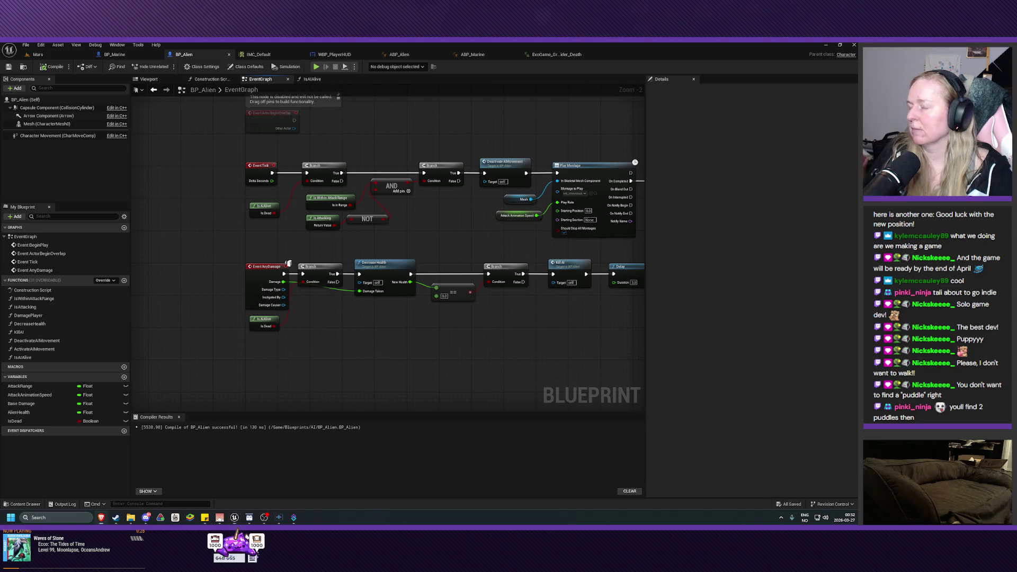
# Select all the event graph nodes and move them up together
pyautogui.moveTo(240, 211)
pyautogui.mouseDown()
pyautogui.moveTo(222, 329)
pyautogui.moveTo(178, 367)
pyautogui.mouseUp()
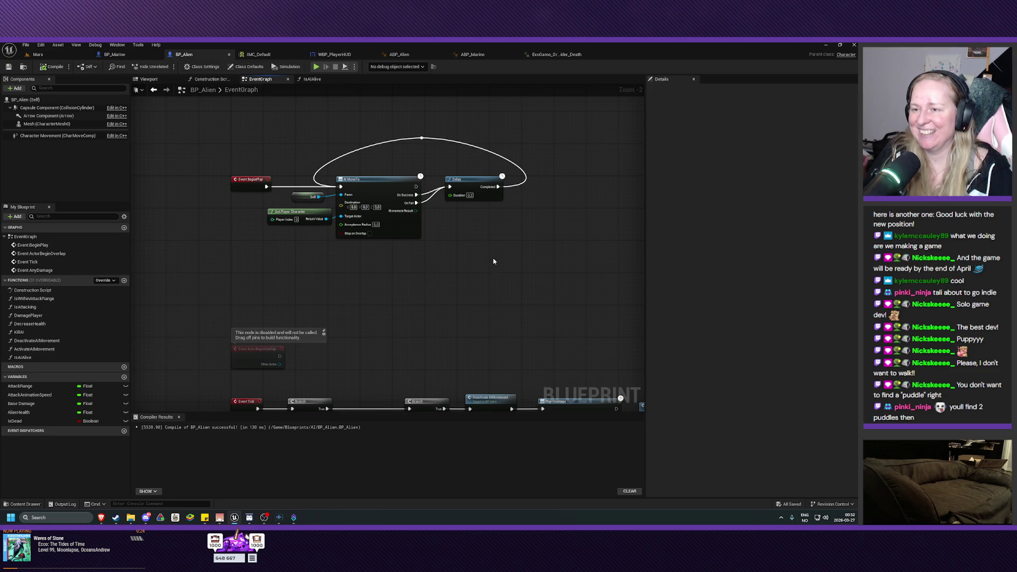
pyautogui.scroll(-5, 477, 152)
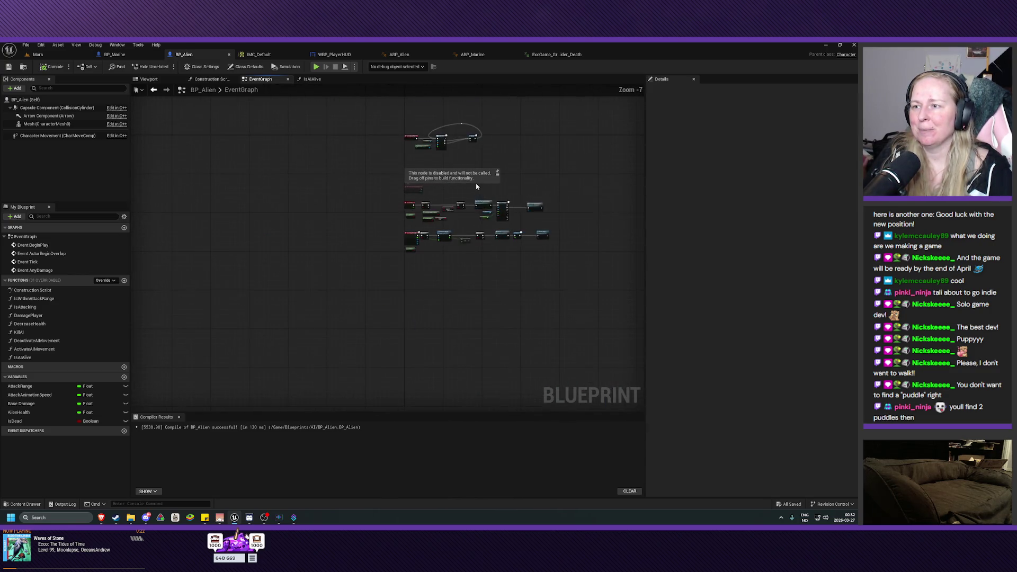
pyautogui.scroll(2, 571, 169)
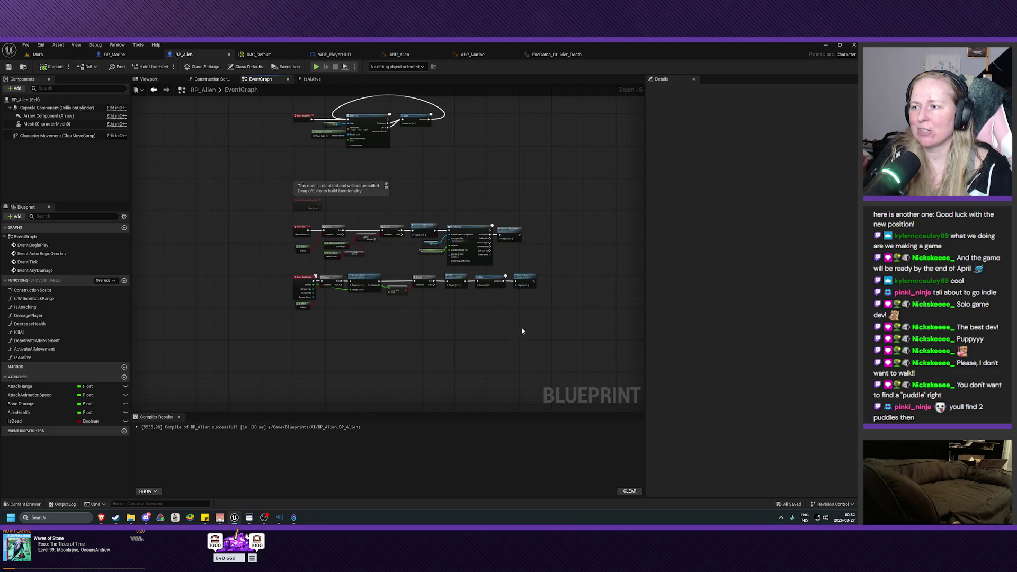
pyautogui.moveTo(279, 349); pyautogui.dragTo(567, 197)
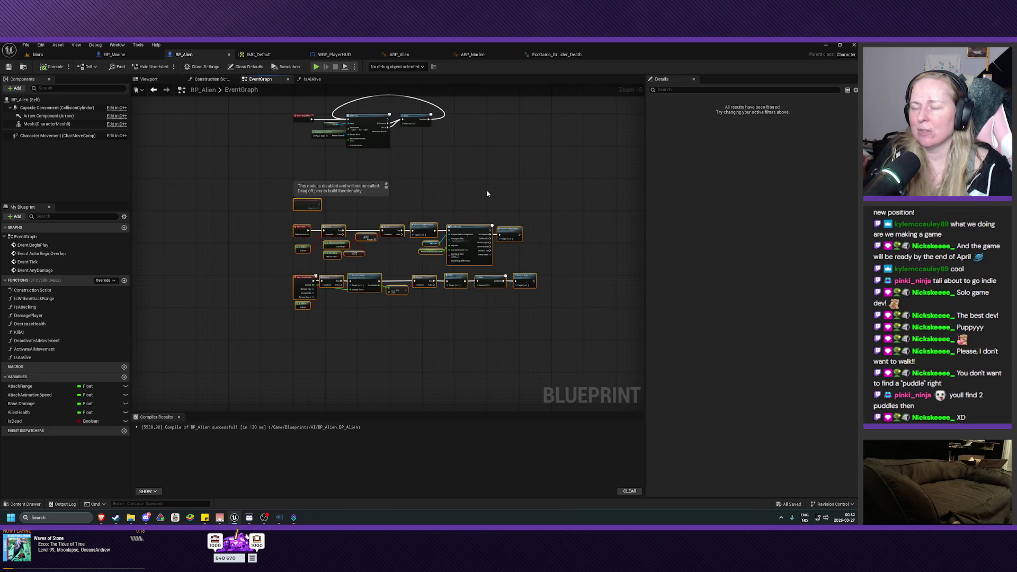
pyautogui.moveTo(310, 205); pyautogui.dragTo(304, 183)
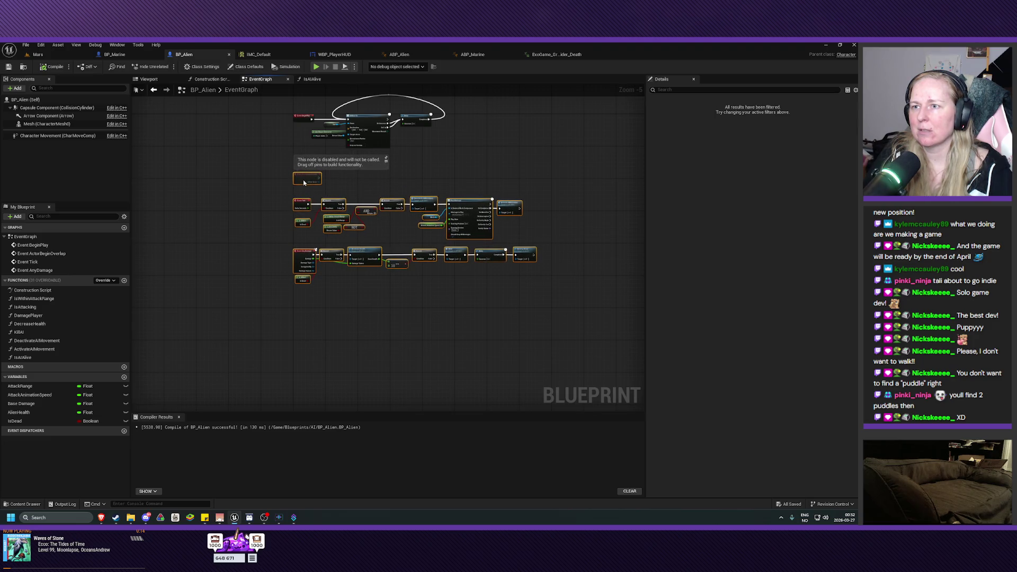
# Shift the AI MoveTo and Delay loop nodes further right of BeginPlay
pyautogui.click(272, 170)
pyautogui.scroll(5, 256, 170)
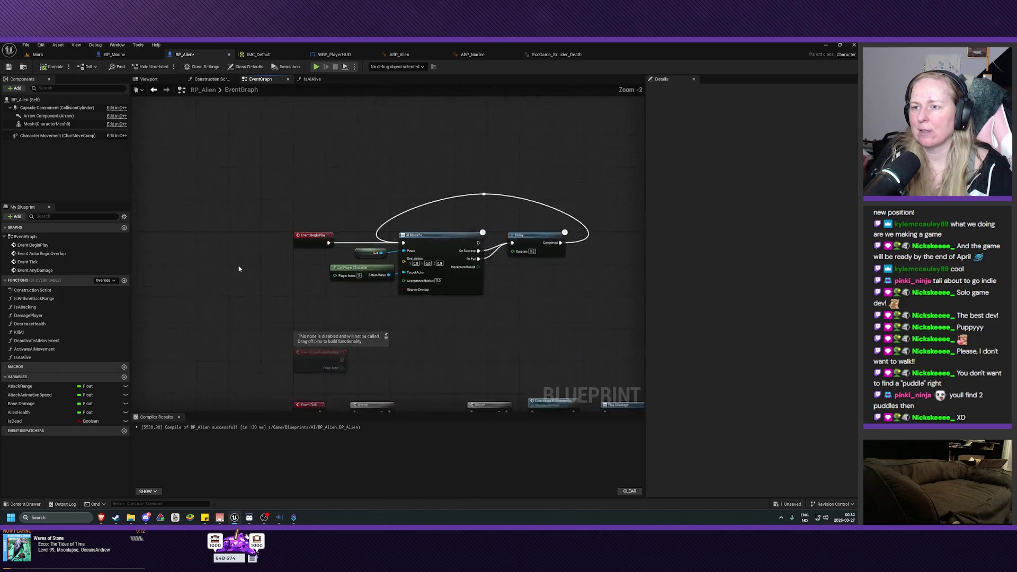
pyautogui.scroll(-4, 366, 329)
pyautogui.moveTo(515, 142)
pyautogui.mouseDown()
pyautogui.moveTo(293, 267)
pyautogui.moveTo(264, 270)
pyautogui.mouseUp()
pyautogui.moveTo(415, 201); pyautogui.dragTo(491, 202)
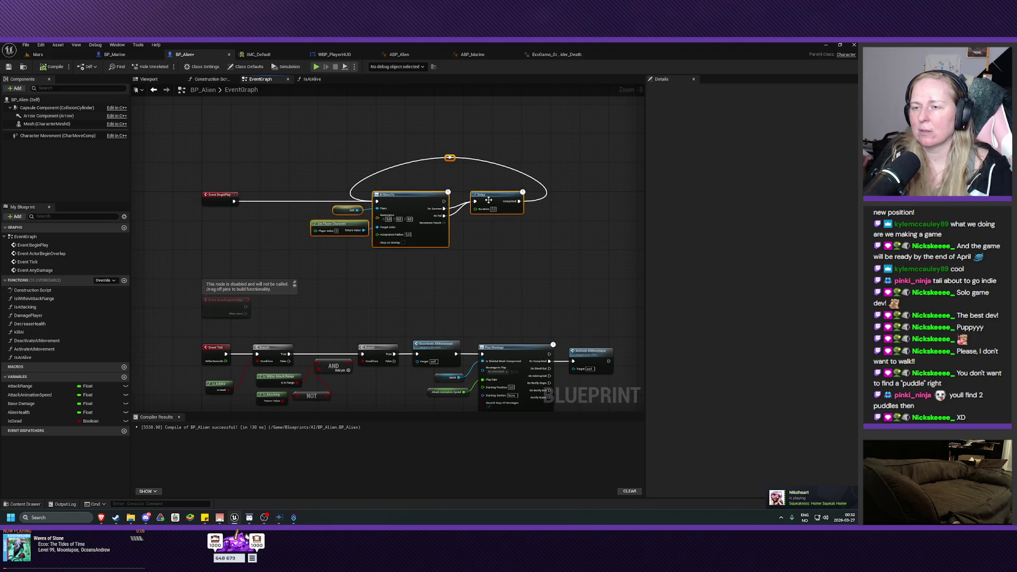
pyautogui.click(242, 253)
# Add an Is AI Alive call feeding a Branch, and wire BeginPlay into that Branch
pyautogui.moveTo(22, 357)
pyautogui.mouseDown()
pyautogui.moveTo(267, 236)
pyautogui.moveTo(203, 231)
pyautogui.moveTo(249, 253)
pyautogui.moveTo(265, 215)
pyautogui.mouseUp()
pyautogui.write('branch')
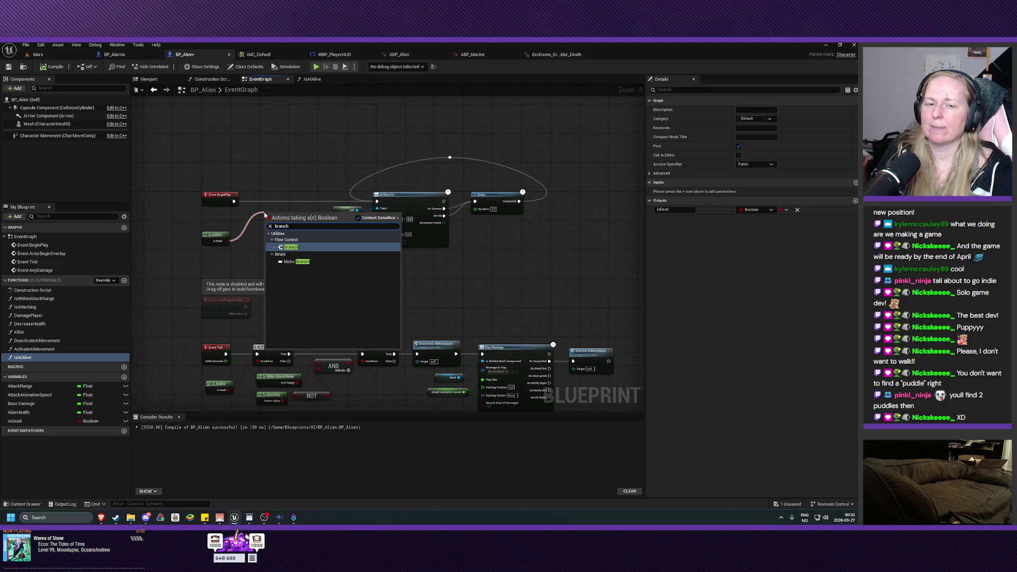
pyautogui.click(291, 247)
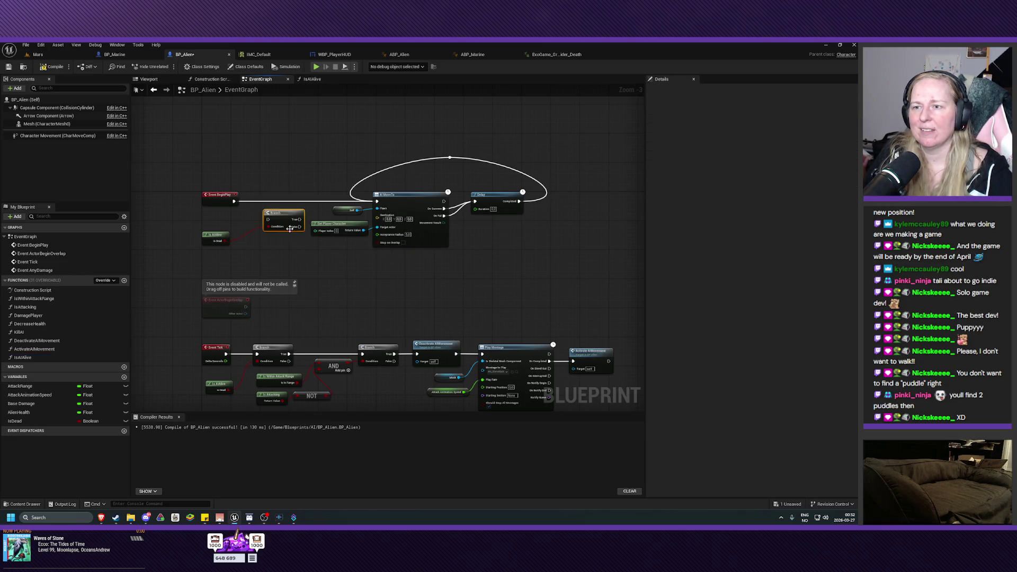
pyautogui.moveTo(283, 217)
pyautogui.mouseDown()
pyautogui.moveTo(282, 203)
pyautogui.moveTo(269, 207)
pyautogui.moveTo(263, 195)
pyautogui.moveTo(392, 207)
pyautogui.moveTo(377, 202)
pyautogui.mouseUp()
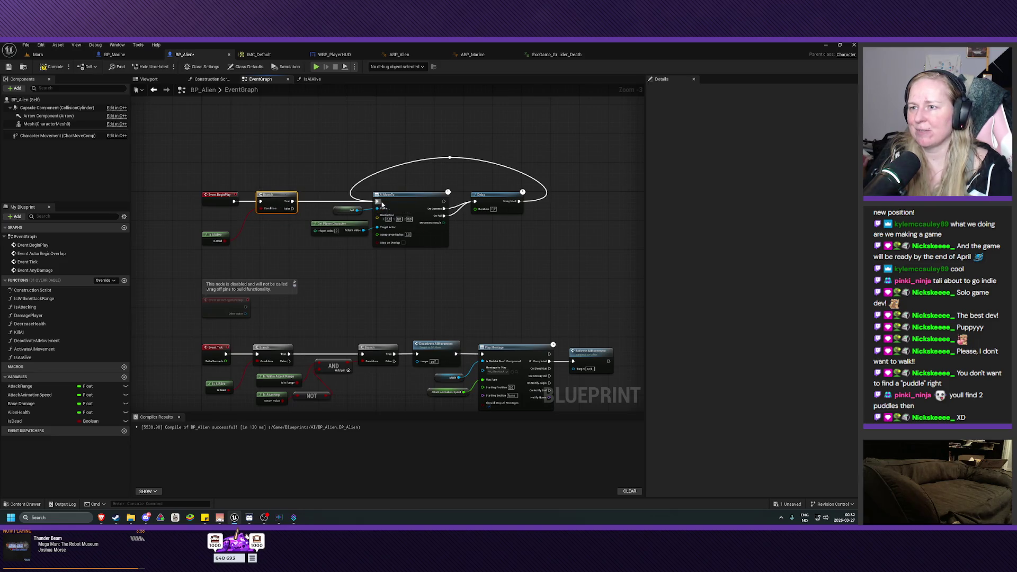
# Tidy the AI MoveTo loop and Is AI Alive node positions, then compile BP_Alien
pyautogui.moveTo(574, 154)
pyautogui.mouseDown()
pyautogui.moveTo(557, 174)
pyautogui.moveTo(335, 275)
pyautogui.mouseUp()
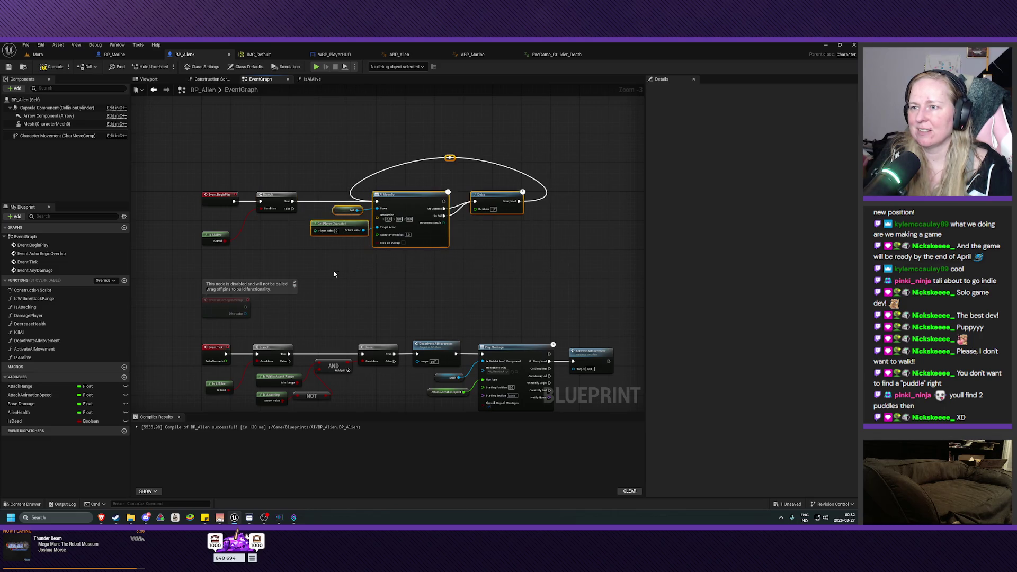
pyautogui.moveTo(399, 205); pyautogui.dragTo(373, 207)
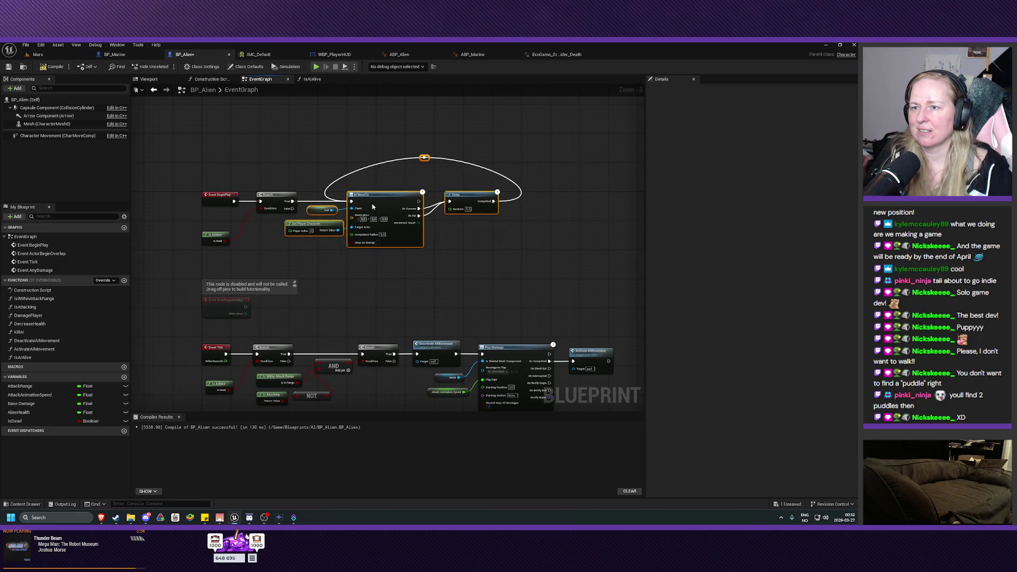
pyautogui.moveTo(217, 235); pyautogui.dragTo(217, 220)
pyautogui.scroll(1, 245, 257)
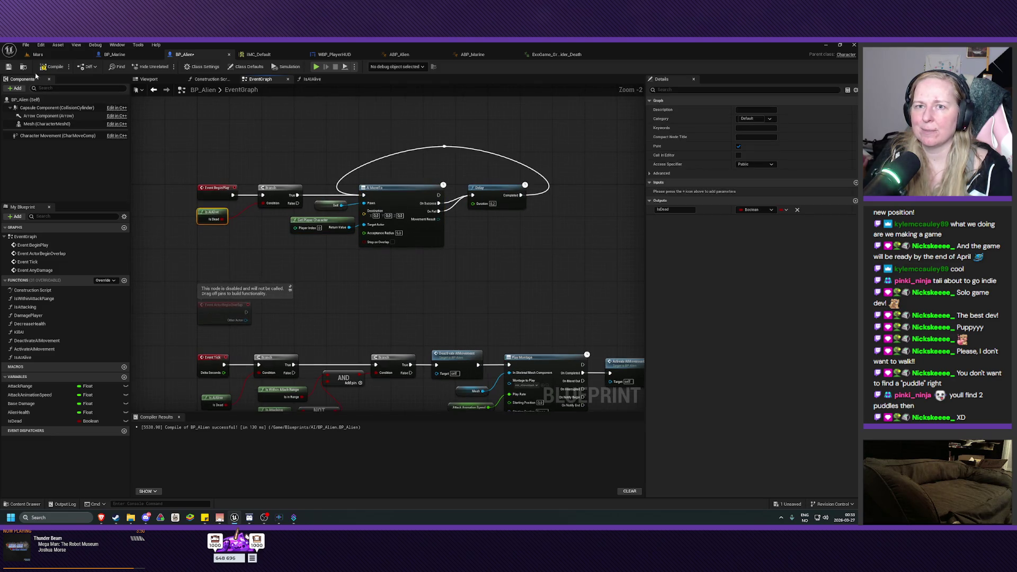
pyautogui.click(42, 69)
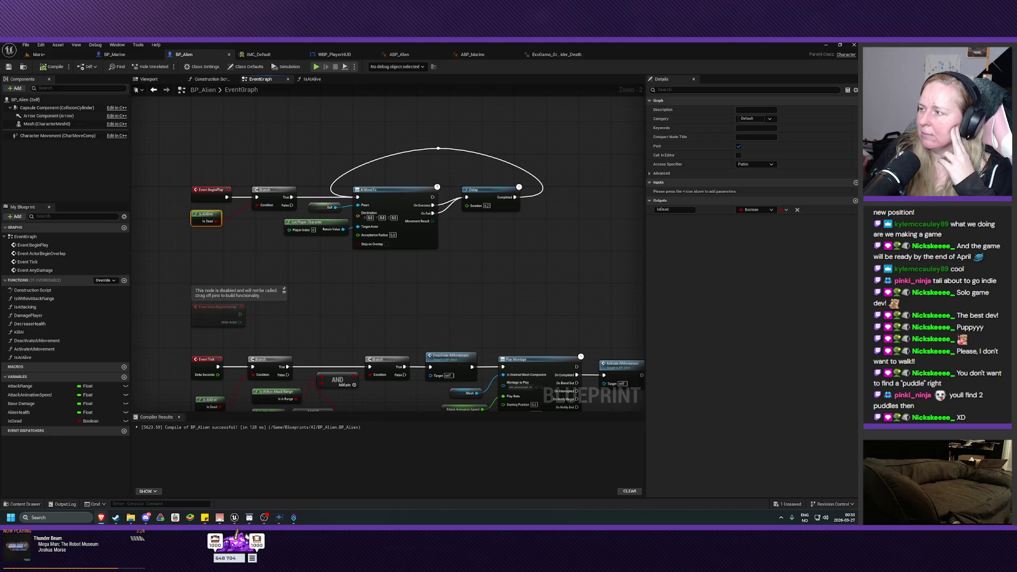
pyautogui.scroll(-5, 445, 313)
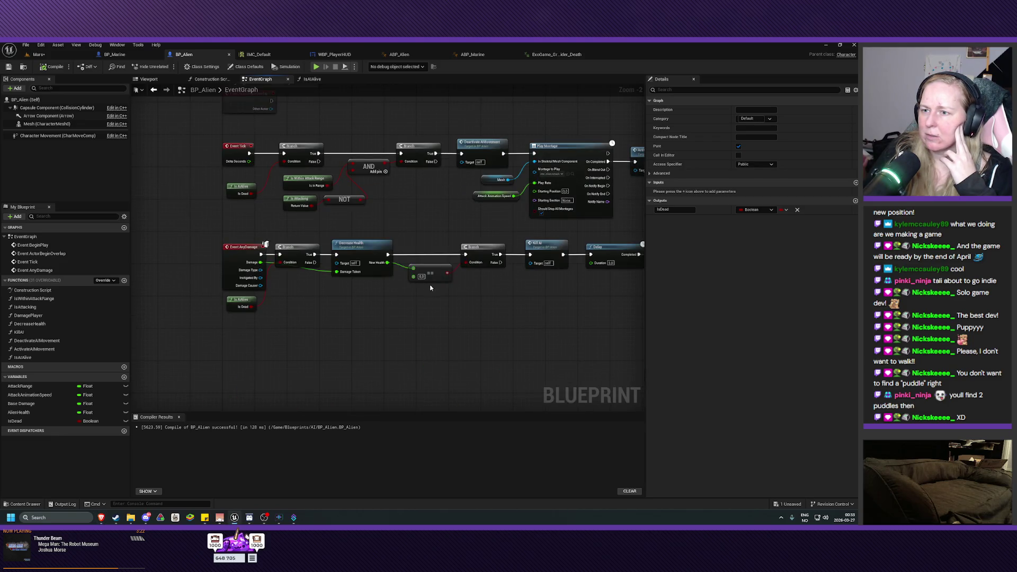
pyautogui.scroll(-5, 408, 301)
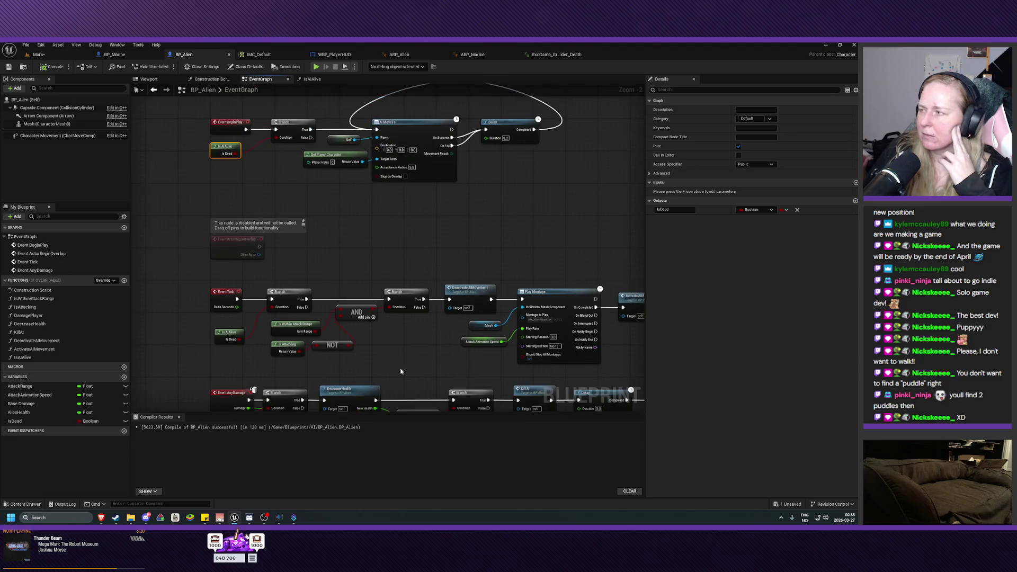
pyautogui.scroll(2, 411, 360)
pyautogui.scroll(2, 406, 405)
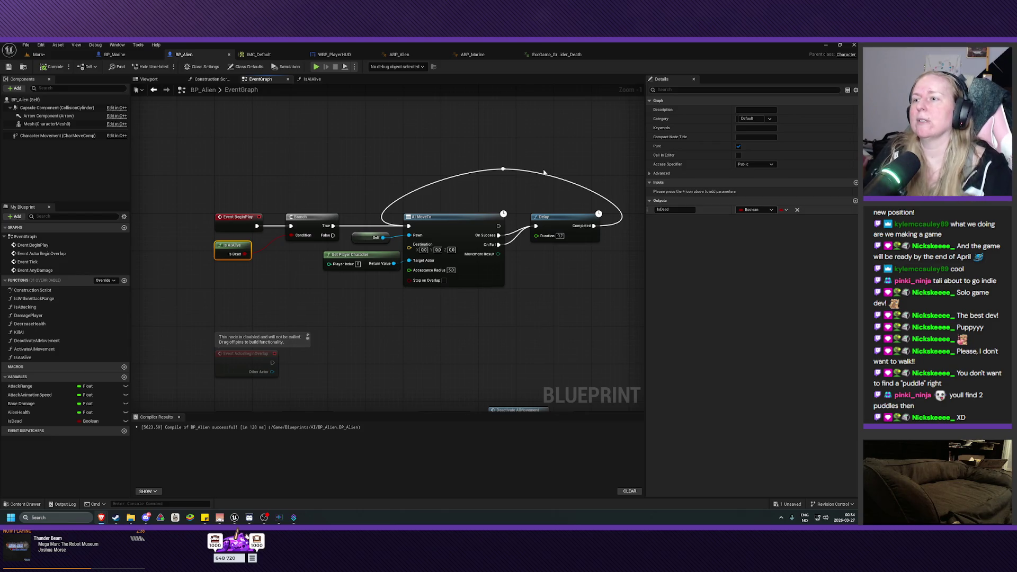
# Reroute the Delay loop wire from AI MoveTo back into the Branch input using two reroute knots
pyautogui.click(431, 186)
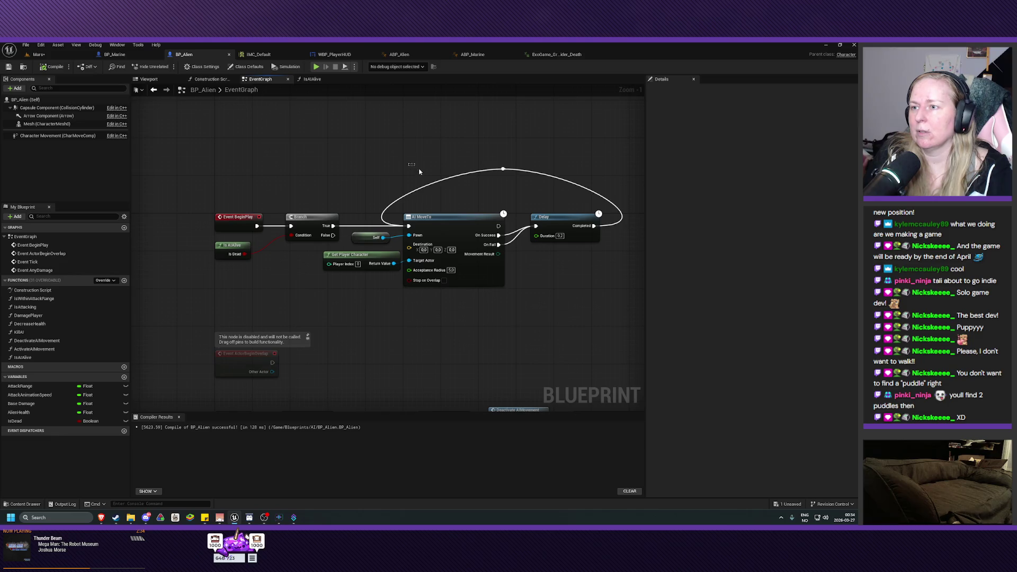
pyautogui.keyDown('alt'); pyautogui.click(434, 183); pyautogui.keyUp('alt')
pyautogui.moveTo(503, 169); pyautogui.dragTo(290, 226)
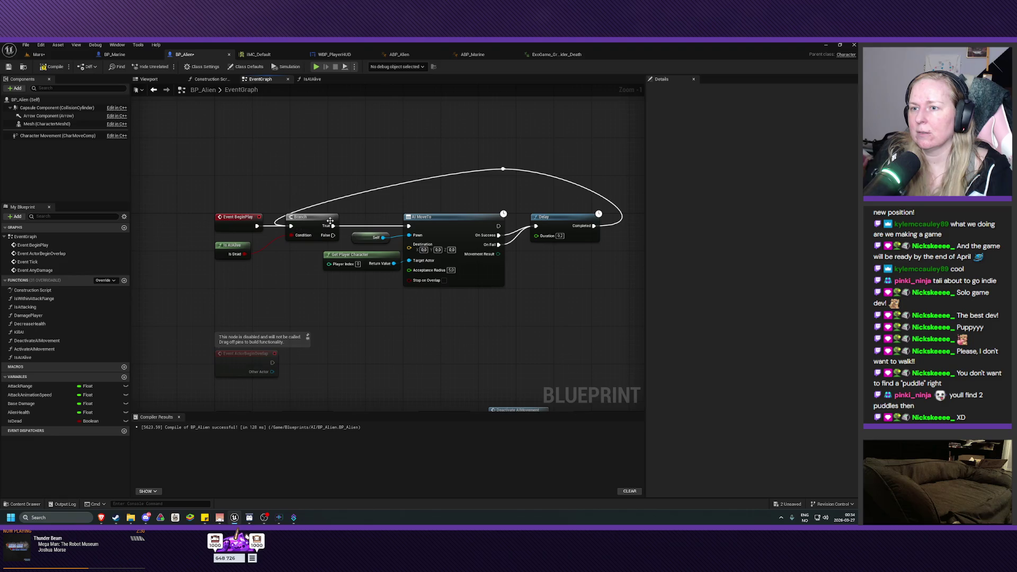
pyautogui.click(499, 170)
pyautogui.moveTo(496, 170); pyautogui.dragTo(306, 188)
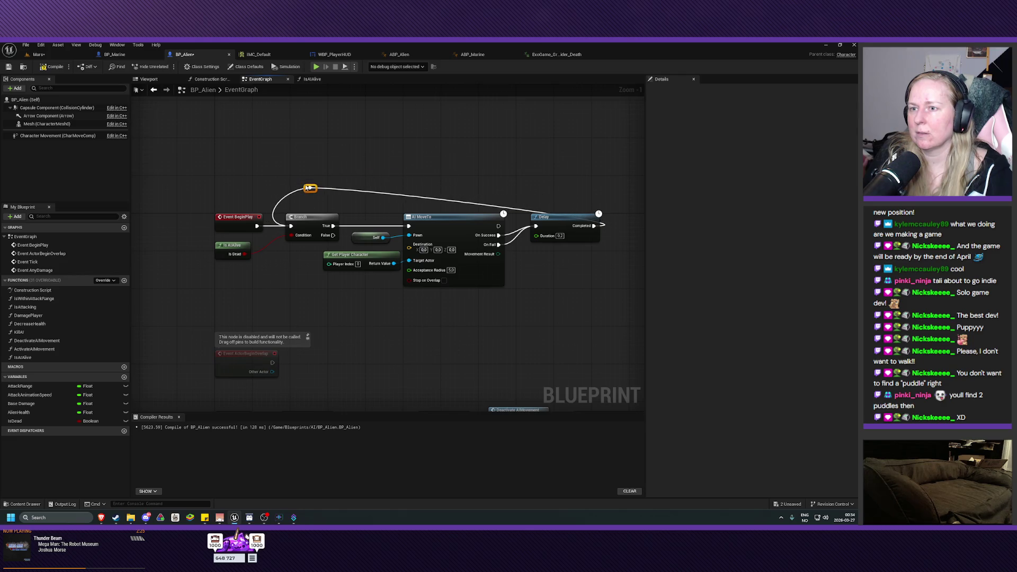
pyautogui.doubleClick(449, 200)
pyautogui.rightClick(448, 199)
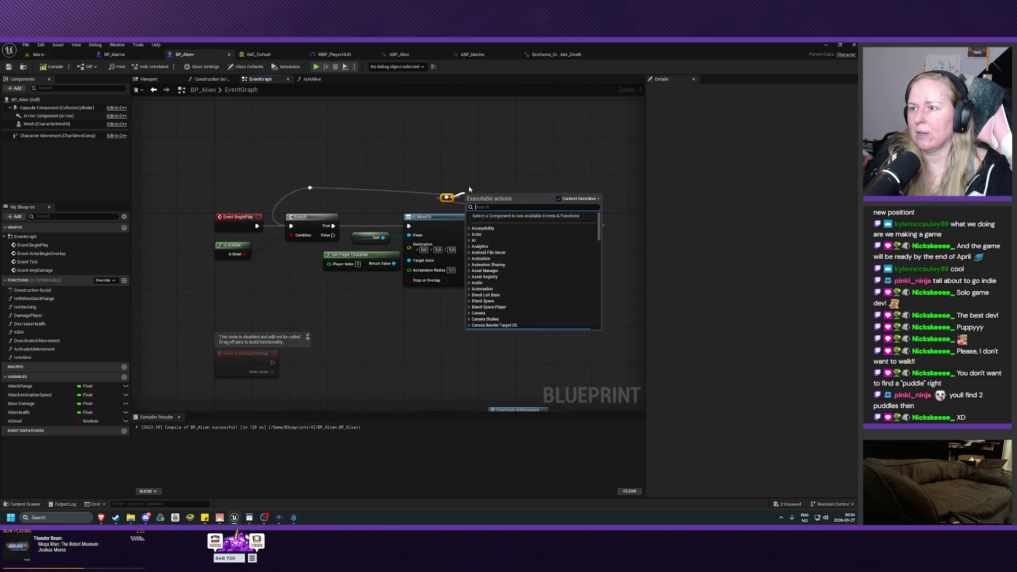
pyautogui.press('Escape')
pyautogui.moveTo(448, 200); pyautogui.dragTo(563, 196)
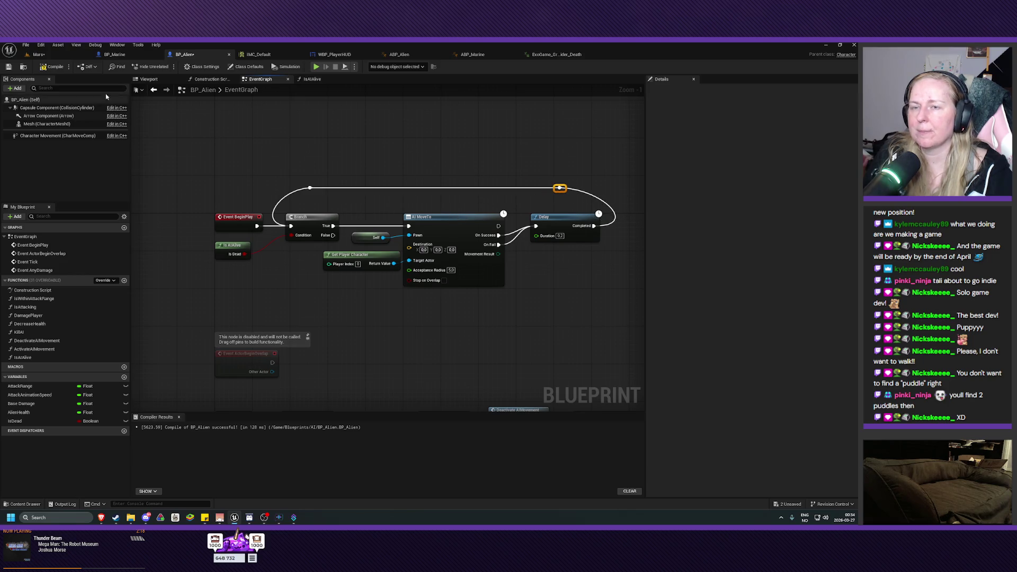
# Compile and save BP_Alien, then pan toward the Event Tick row
pyautogui.click(51, 67)
pyautogui.click(8, 67)
pyautogui.moveTo(424, 349); pyautogui.dragTo(381, 318)
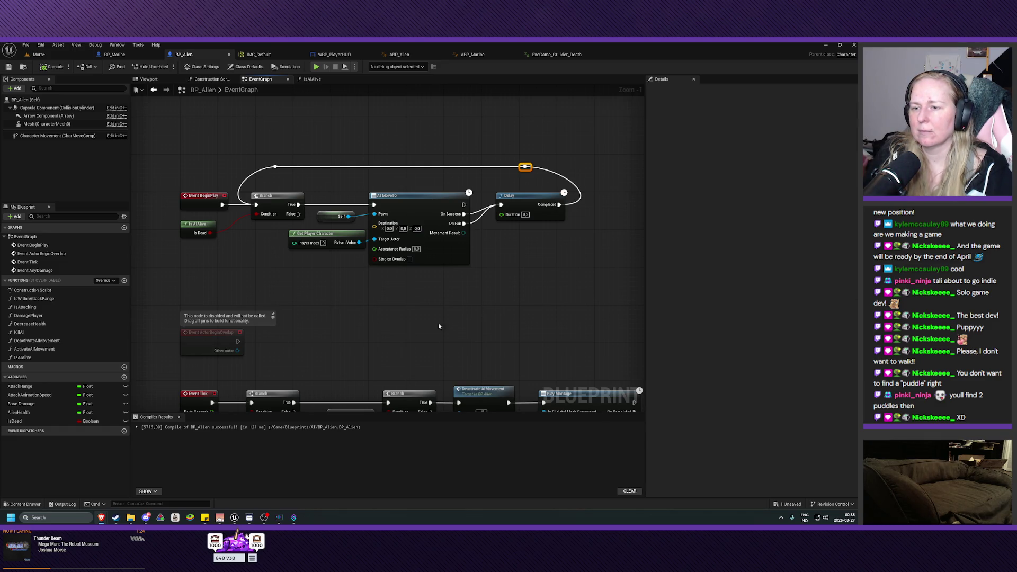
pyautogui.scroll(-5, 453, 323)
pyautogui.moveTo(462, 302); pyautogui.dragTo(459, 264)
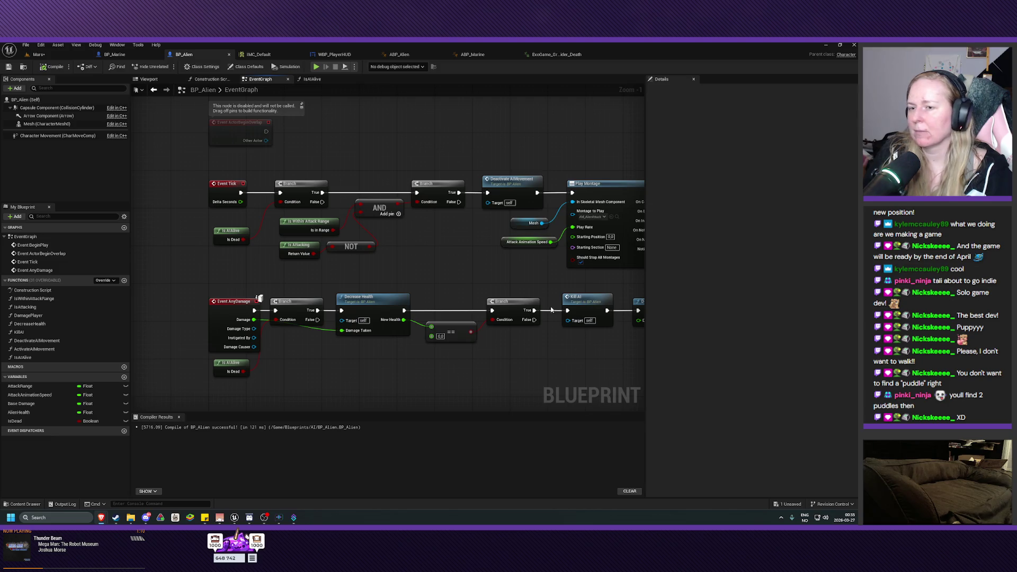
pyautogui.moveTo(352, 370)
pyautogui.mouseDown()
pyautogui.moveTo(352, 323)
pyautogui.moveTo(333, 329)
pyautogui.moveTo(320, 369)
pyautogui.moveTo(219, 380)
pyautogui.moveTo(373, 404)
pyautogui.mouseUp()
pyautogui.moveTo(451, 229)
pyautogui.mouseDown()
pyautogui.moveTo(440, 363)
pyautogui.moveTo(393, 450)
pyautogui.moveTo(382, 317)
pyautogui.moveTo(345, 244)
pyautogui.moveTo(260, 186)
pyautogui.mouseUp()
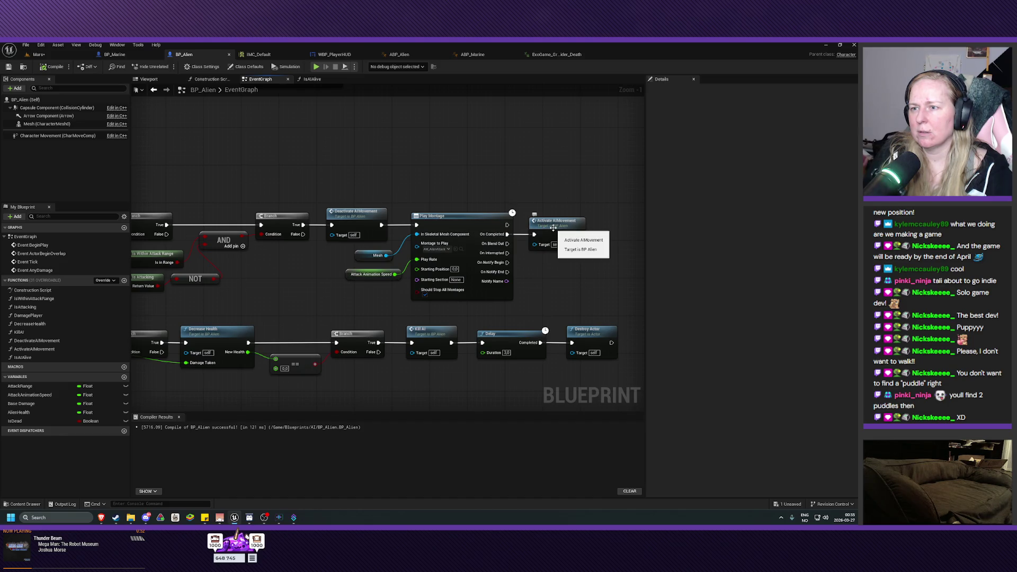
pyautogui.moveTo(280, 287)
pyautogui.mouseDown()
pyautogui.moveTo(403, 269)
pyautogui.moveTo(461, 291)
pyautogui.mouseUp()
pyautogui.scroll(1, 402, 269)
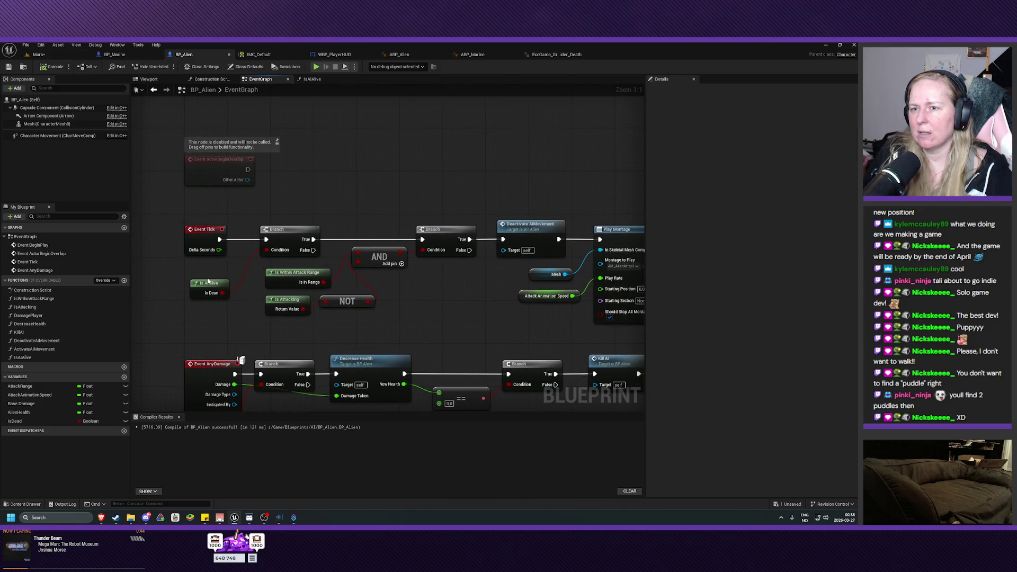
pyautogui.moveTo(370, 250); pyautogui.dragTo(342, 247)
pyautogui.moveTo(295, 296); pyautogui.dragTo(399, 284)
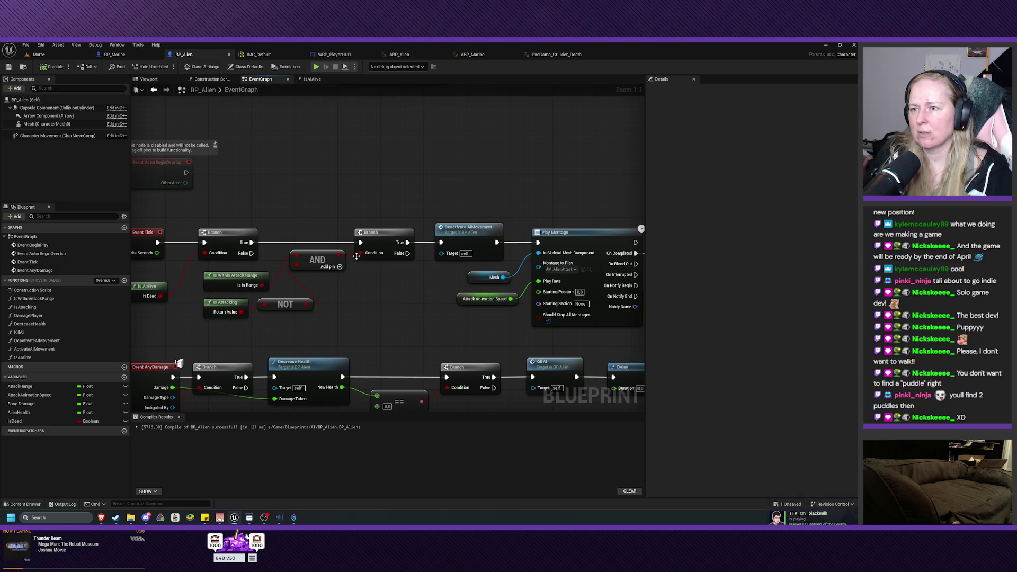
pyautogui.moveTo(466, 286); pyautogui.dragTo(346, 288)
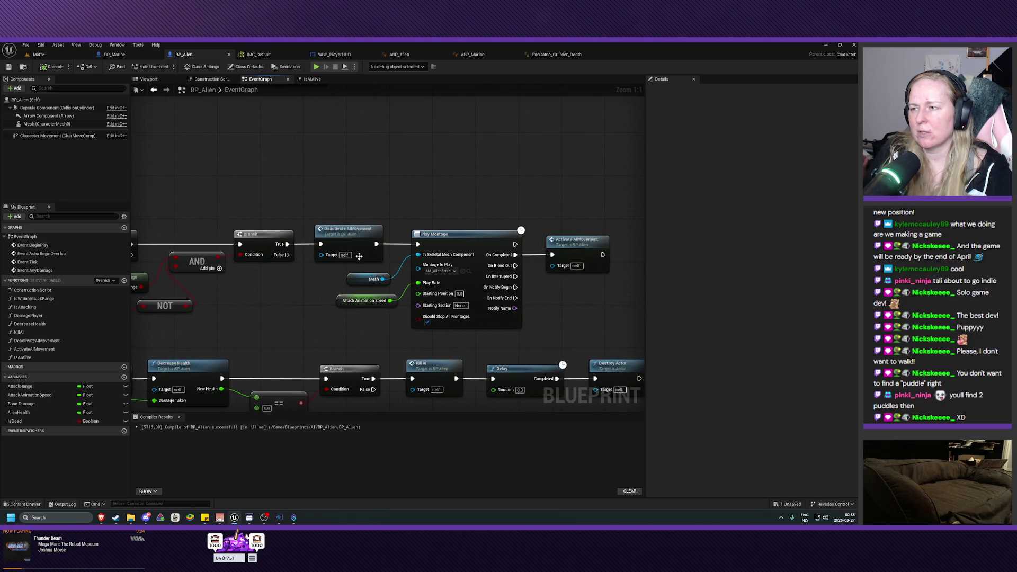
pyautogui.moveTo(306, 329)
pyautogui.mouseDown()
pyautogui.moveTo(346, 237)
pyautogui.moveTo(400, 250)
pyautogui.moveTo(516, 249)
pyautogui.moveTo(532, 240)
pyautogui.moveTo(450, 281)
pyautogui.moveTo(443, 368)
pyautogui.mouseUp()
pyautogui.moveTo(424, 296)
pyautogui.mouseDown()
pyautogui.moveTo(375, 304)
pyautogui.moveTo(324, 338)
pyautogui.moveTo(399, 263)
pyautogui.moveTo(401, 282)
pyautogui.moveTo(401, 189)
pyautogui.moveTo(335, 186)
pyautogui.mouseUp()
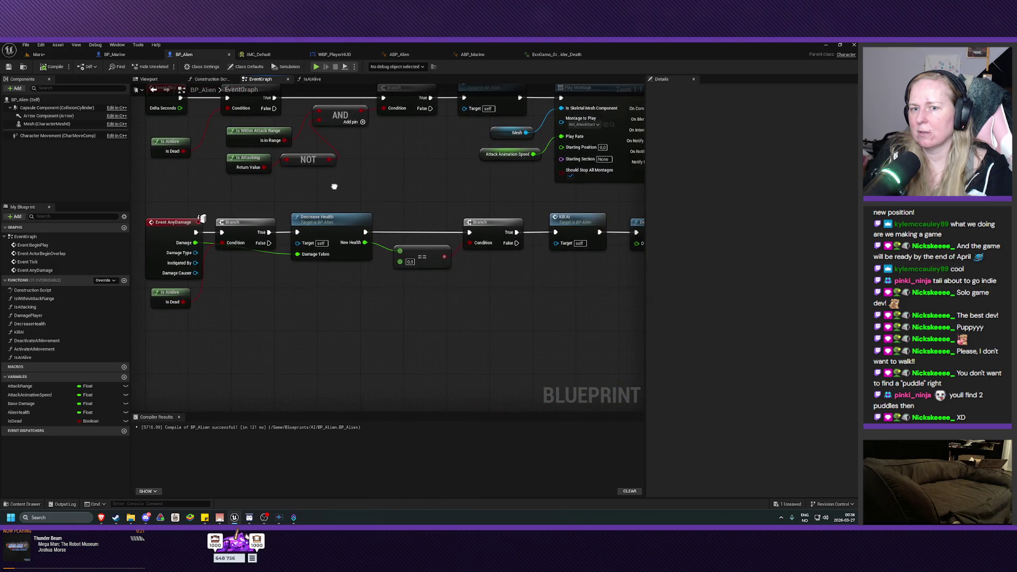
# Select the DamagePlayer function to view its properties and shift the event graph view
pyautogui.click(40, 317)
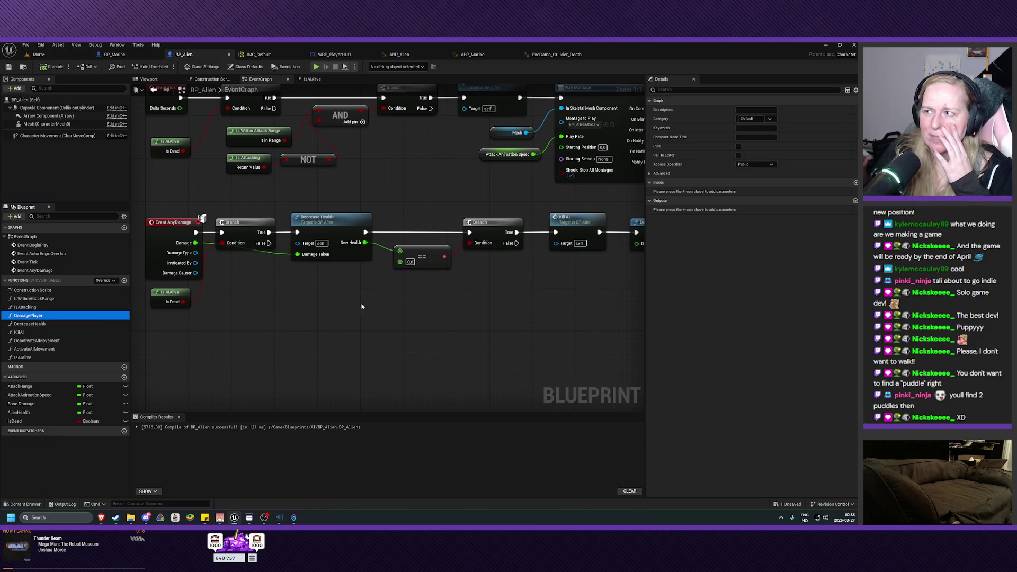
pyautogui.moveTo(491, 296)
pyautogui.mouseDown()
pyautogui.moveTo(356, 325)
pyautogui.moveTo(361, 364)
pyautogui.moveTo(334, 337)
pyautogui.mouseUp()
pyautogui.moveTo(318, 286)
pyautogui.mouseDown()
pyautogui.moveTo(302, 301)
pyautogui.moveTo(352, 316)
pyautogui.moveTo(425, 319)
pyautogui.moveTo(250, 314)
pyautogui.mouseUp()
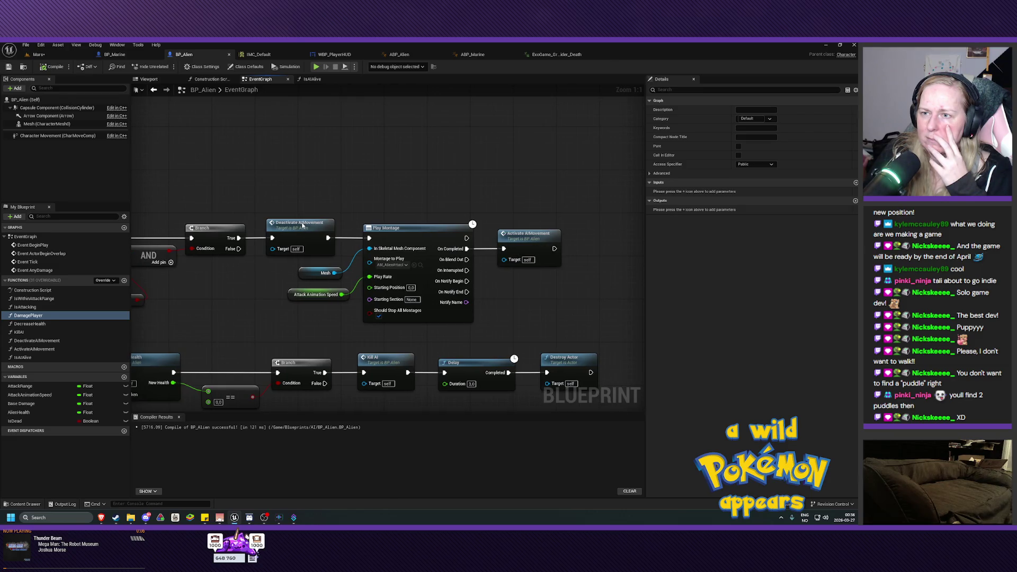
# Open the DeactivateAIMovement graph, then return to review the BeginPlay and Event Tick chains
pyautogui.doubleClick(289, 244)
pyautogui.hotkey('alt', 'Left')
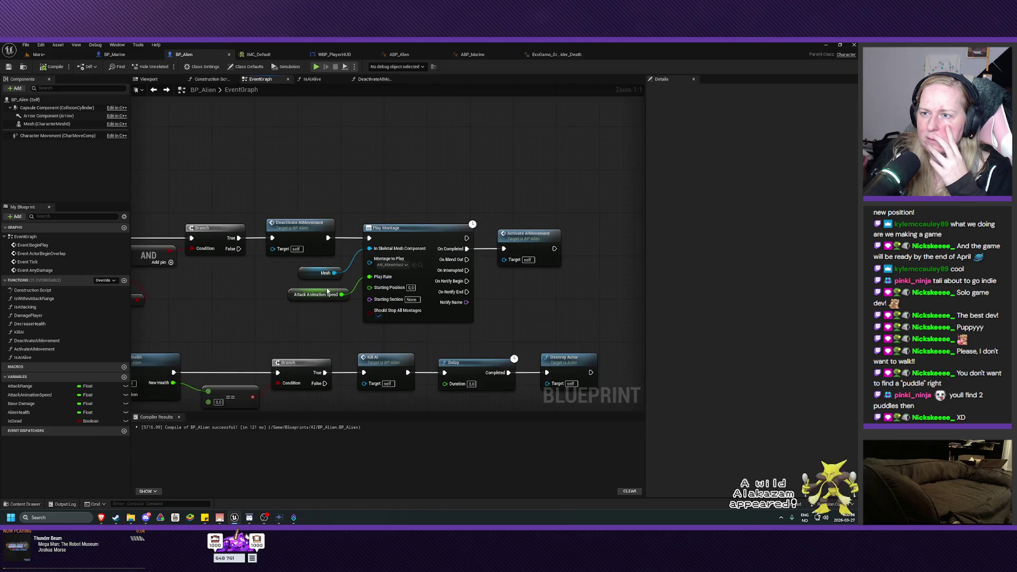
pyautogui.moveTo(329, 143)
pyautogui.mouseDown()
pyautogui.moveTo(339, 85)
pyautogui.moveTo(344, 138)
pyautogui.moveTo(415, 231)
pyautogui.moveTo(422, 352)
pyautogui.moveTo(411, 336)
pyautogui.moveTo(544, 342)
pyautogui.mouseUp()
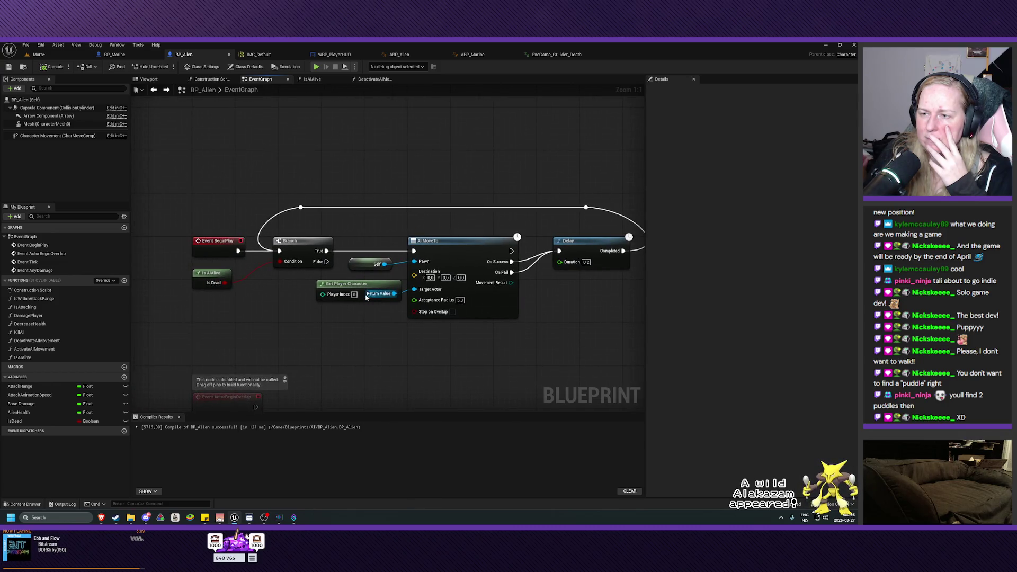
pyautogui.moveTo(302, 306)
pyautogui.mouseDown()
pyautogui.moveTo(334, 363)
pyautogui.moveTo(359, 366)
pyautogui.moveTo(318, 198)
pyautogui.moveTo(449, 243)
pyautogui.moveTo(340, 129)
pyautogui.moveTo(304, 114)
pyautogui.mouseUp()
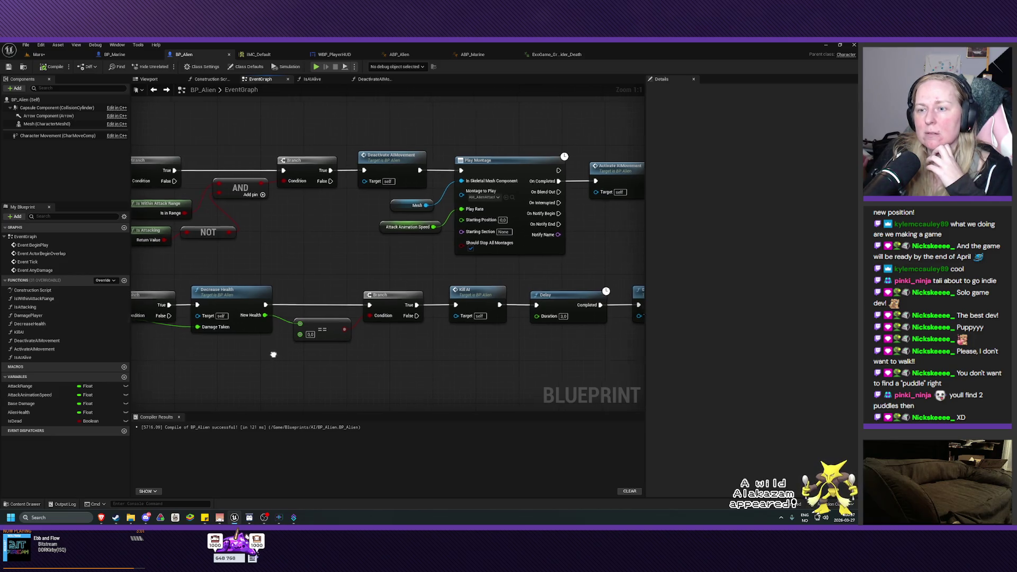
pyautogui.scroll(-6, 320, 293)
pyautogui.scroll(5, 324, 292)
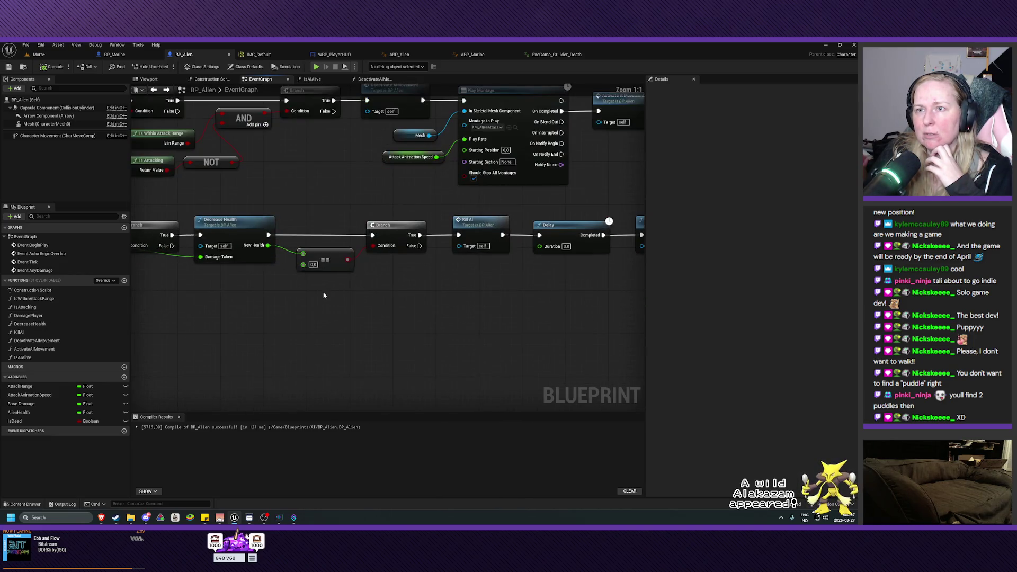
pyautogui.scroll(-2, 313, 290)
pyautogui.moveTo(313, 290)
pyautogui.mouseDown()
pyautogui.moveTo(357, 346)
pyautogui.moveTo(366, 377)
pyautogui.moveTo(361, 336)
pyautogui.mouseUp()
pyautogui.scroll(2, 365, 381)
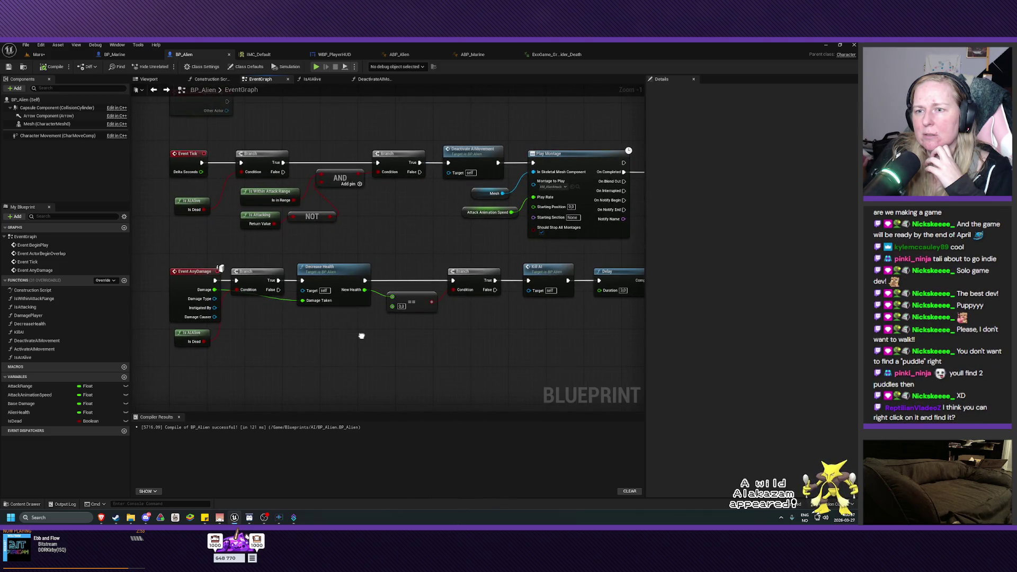
# Open the DamagePlayer function graph from its right-click menu
pyautogui.click(29, 316)
pyautogui.rightClick(29, 316)
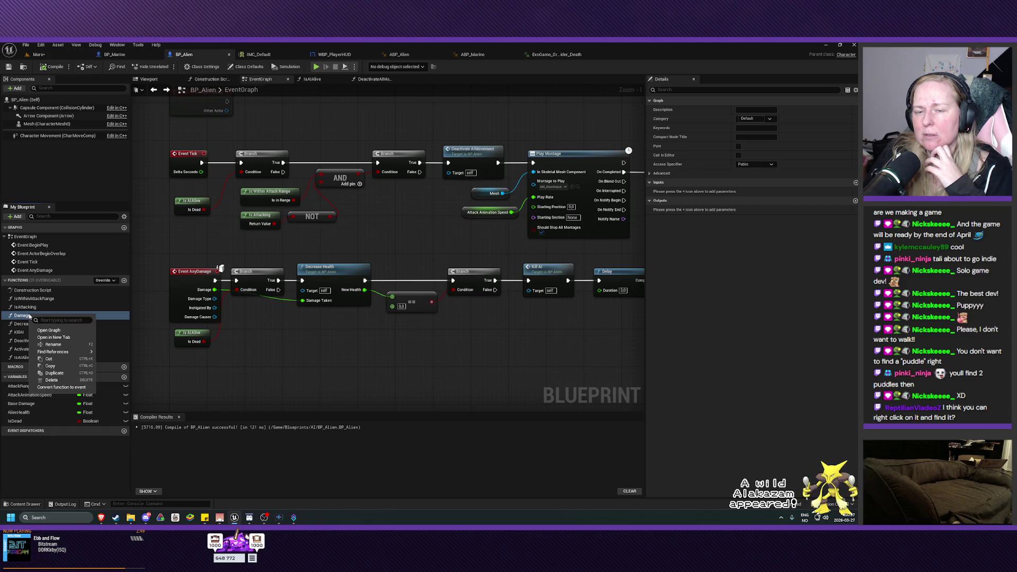
pyautogui.moveTo(66, 353)
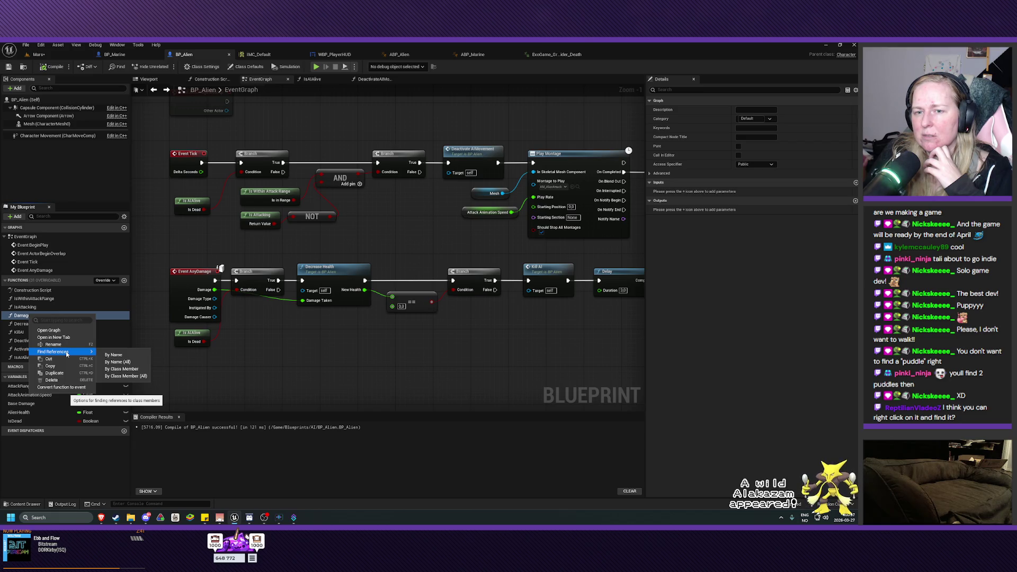
pyautogui.click(49, 330)
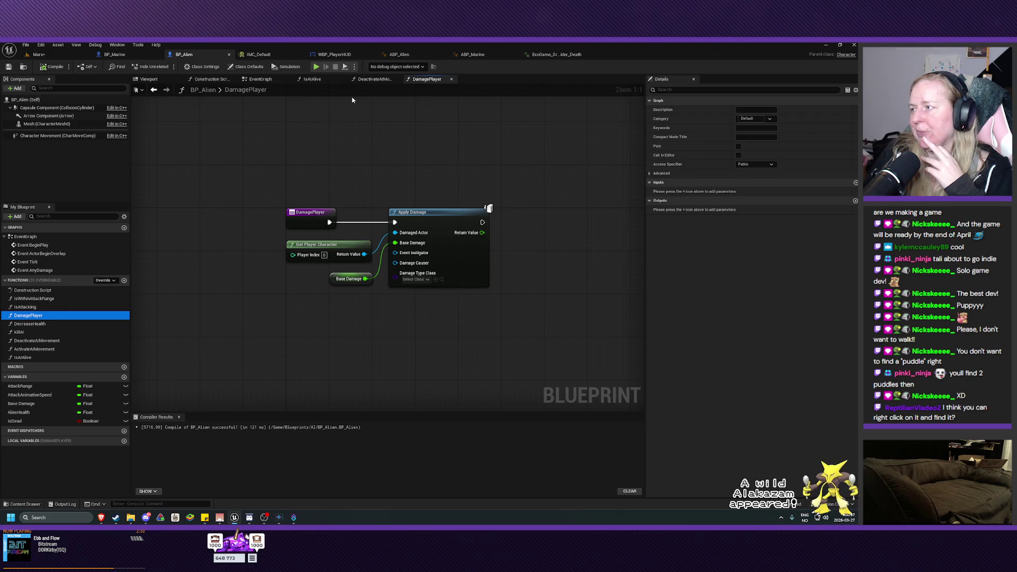
# Cycle through the DeactivateAIMovement and IsAIAlive tabs back to EventGraph and bring up DamagePlayer's actions
pyautogui.click(377, 81)
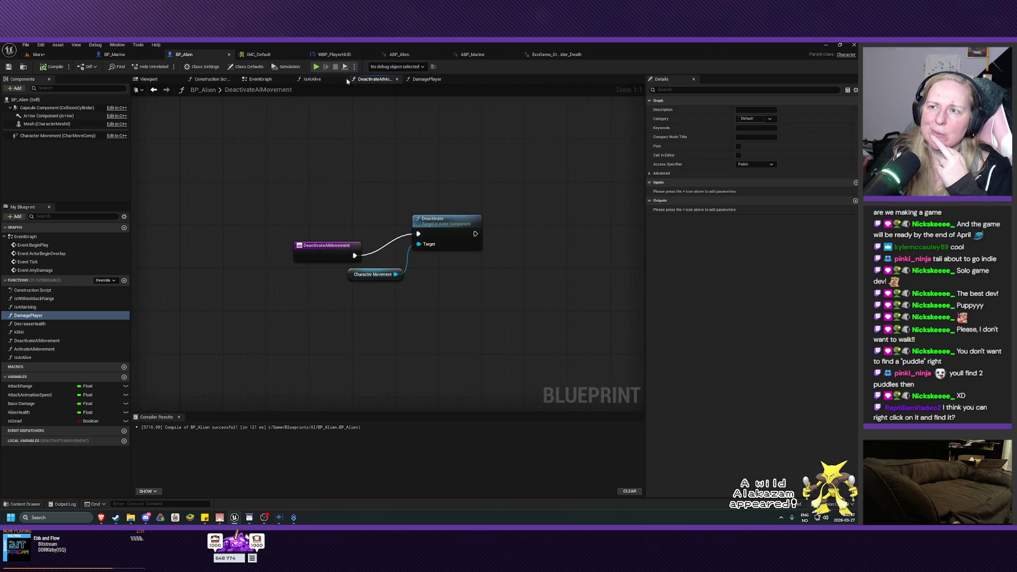
pyautogui.click(314, 79)
pyautogui.click(260, 79)
pyautogui.moveTo(446, 224)
pyautogui.mouseDown()
pyautogui.moveTo(457, 284)
pyautogui.moveTo(419, 222)
pyautogui.moveTo(371, 206)
pyautogui.moveTo(277, 216)
pyautogui.moveTo(431, 220)
pyautogui.moveTo(475, 246)
pyautogui.moveTo(476, 269)
pyautogui.mouseUp()
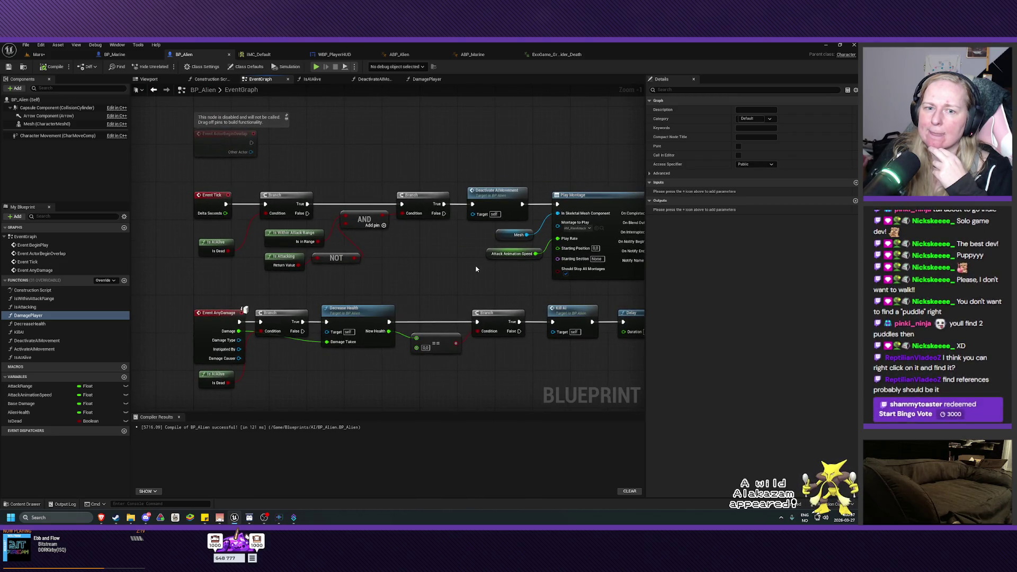
pyautogui.rightClick(38, 318)
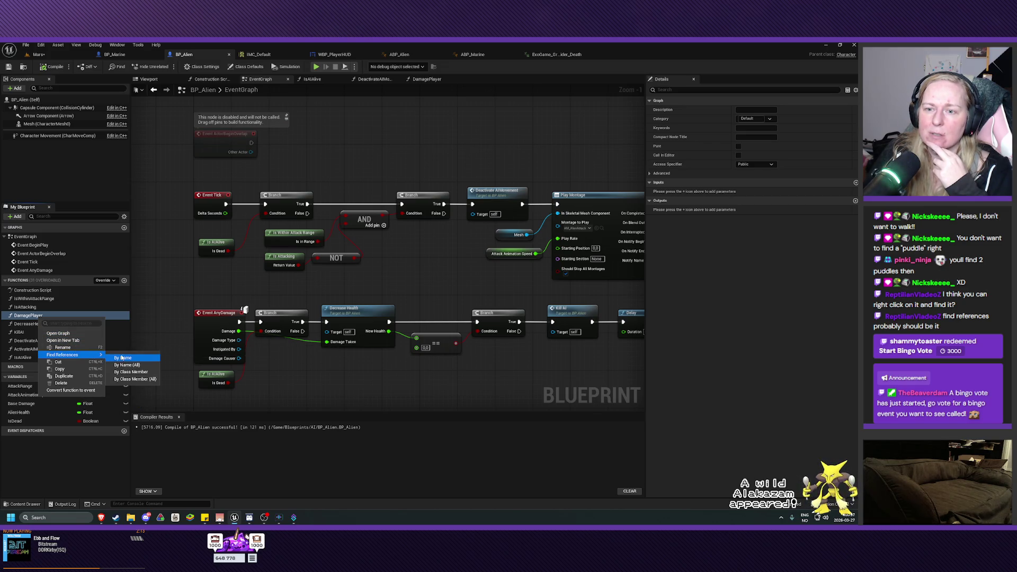
# Find DamagePlayer references by name, inspect the results, then close the DamagePlayer graph
pyautogui.click(122, 358)
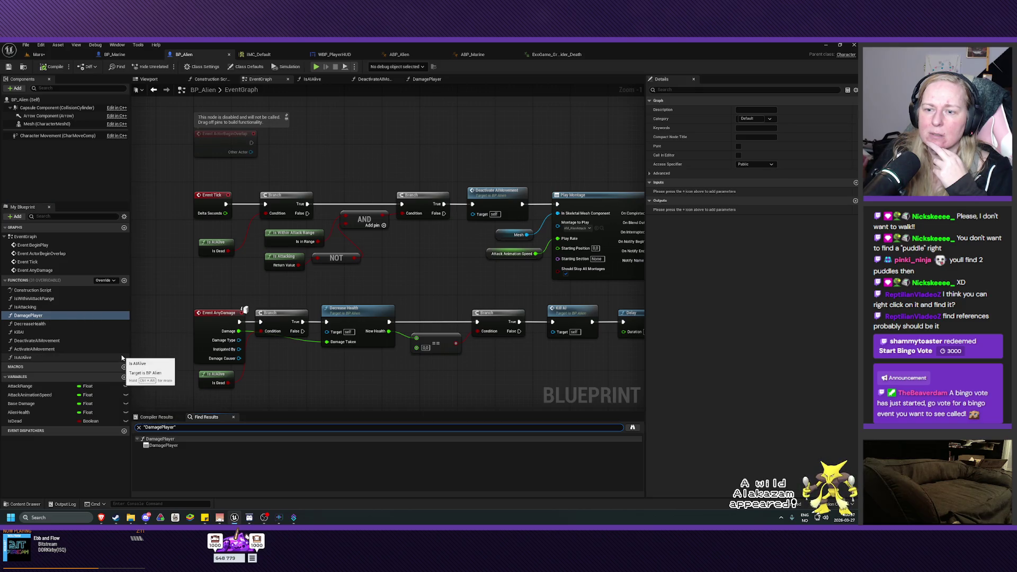
pyautogui.click(164, 445)
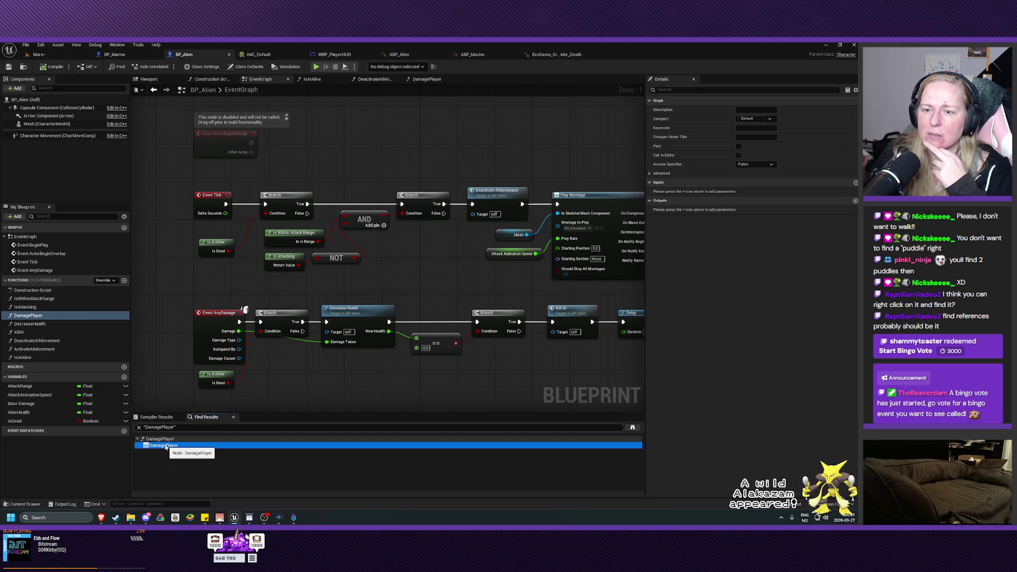
pyautogui.click(162, 440)
pyautogui.doubleClick(163, 440)
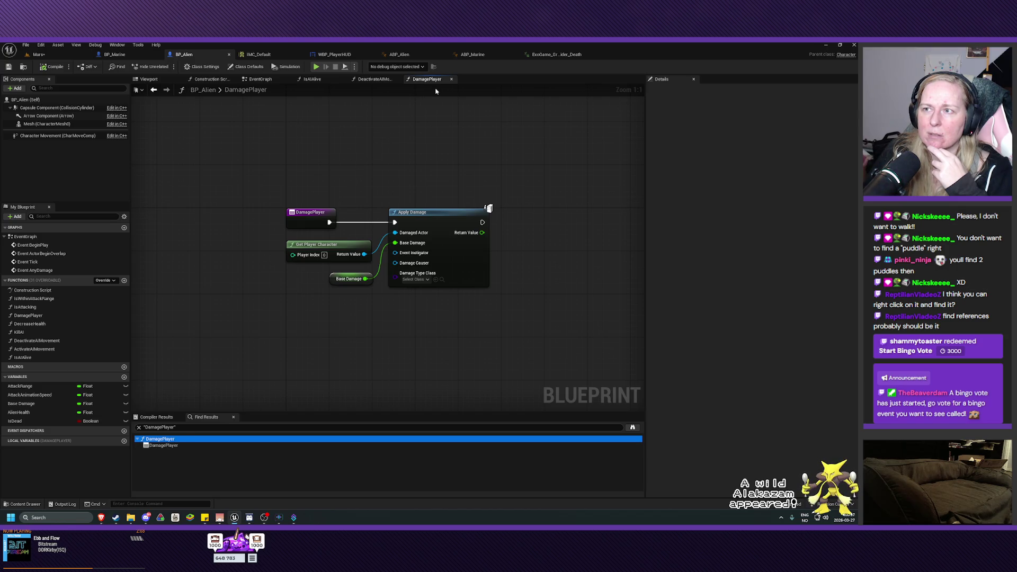
pyautogui.doubleClick(171, 448)
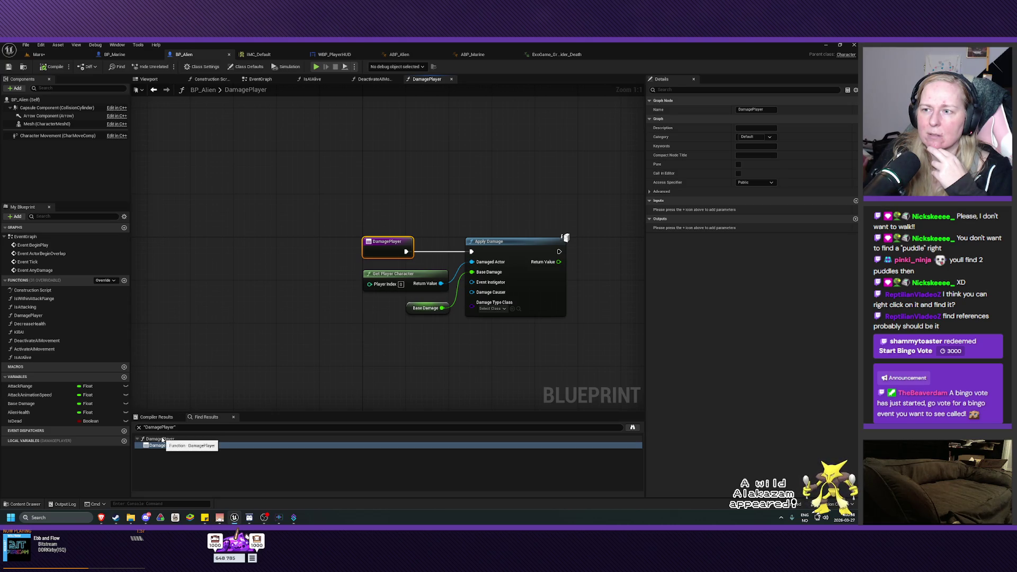
pyautogui.click(163, 439)
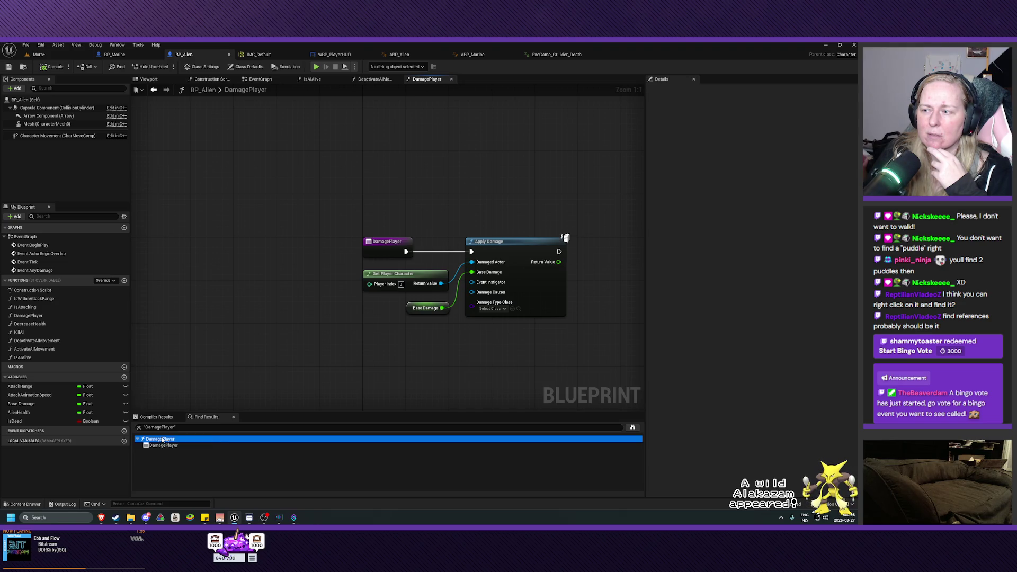
pyautogui.click(450, 80)
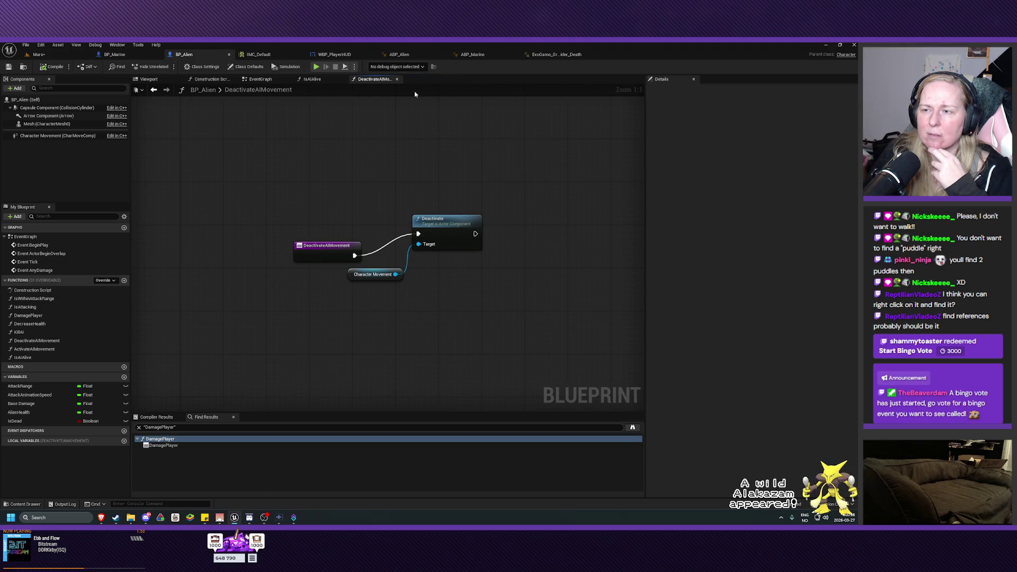
pyautogui.click(259, 79)
pyautogui.moveTo(420, 168); pyautogui.dragTo(418, 366)
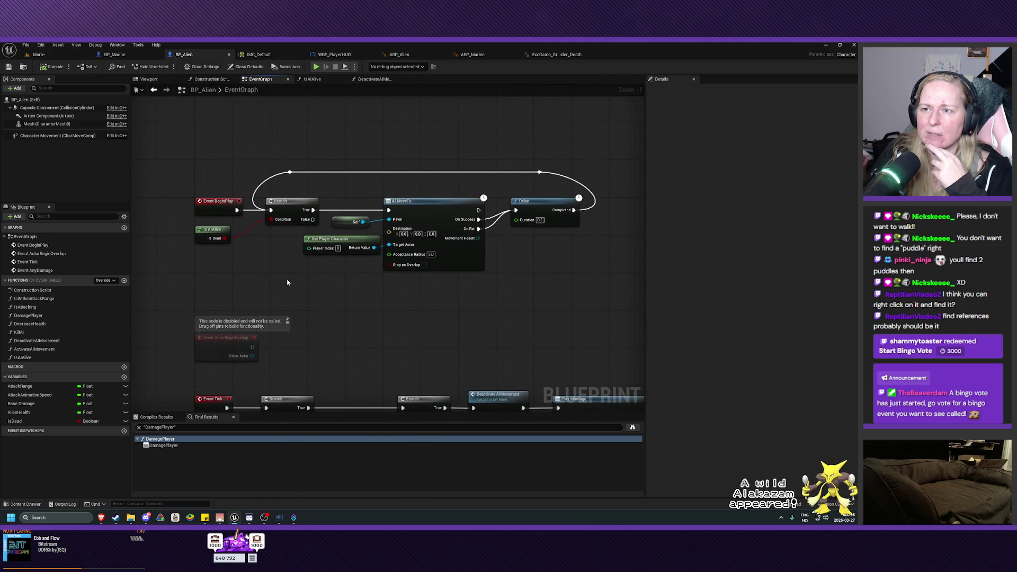
pyautogui.scroll(1, 286, 280)
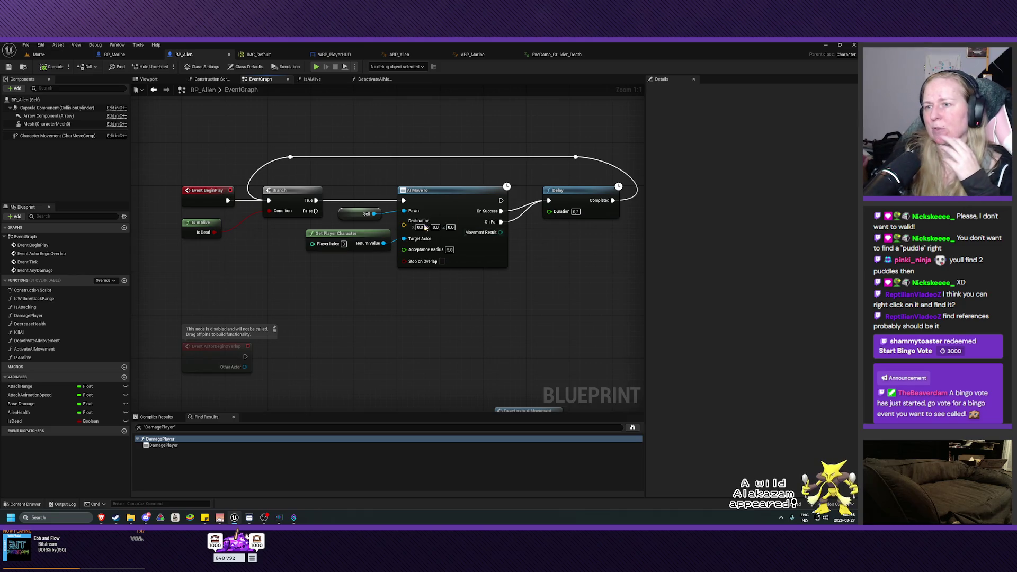
pyautogui.moveTo(317, 216)
pyautogui.mouseDown()
pyautogui.moveTo(391, 284)
pyautogui.moveTo(357, 141)
pyautogui.moveTo(409, 290)
pyautogui.moveTo(309, 311)
pyautogui.moveTo(371, 286)
pyautogui.moveTo(270, 282)
pyautogui.moveTo(306, 275)
pyautogui.mouseUp()
pyautogui.click(289, 270)
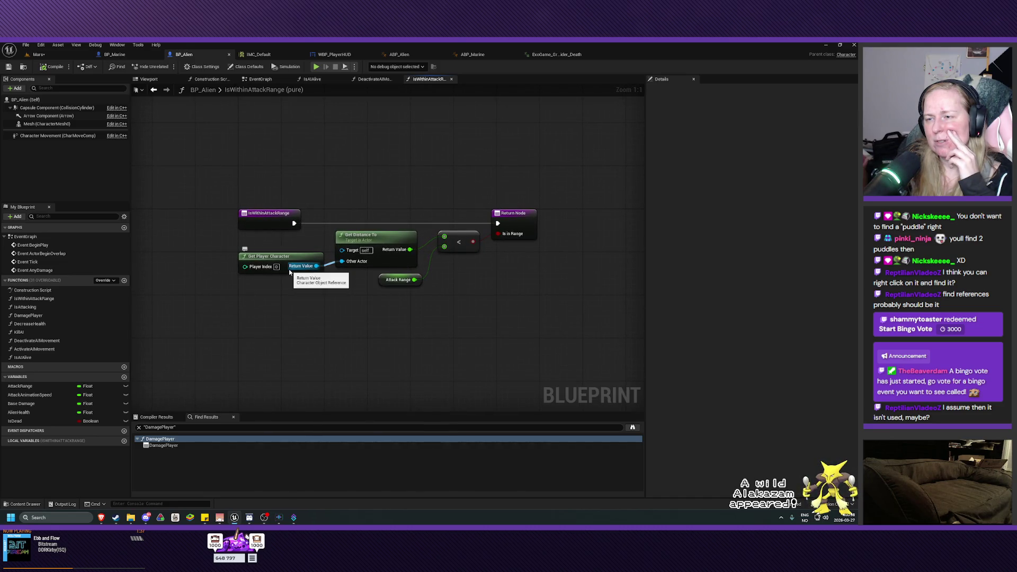
pyautogui.hotkey('alt', 'Left')
pyautogui.doubleClick(288, 294)
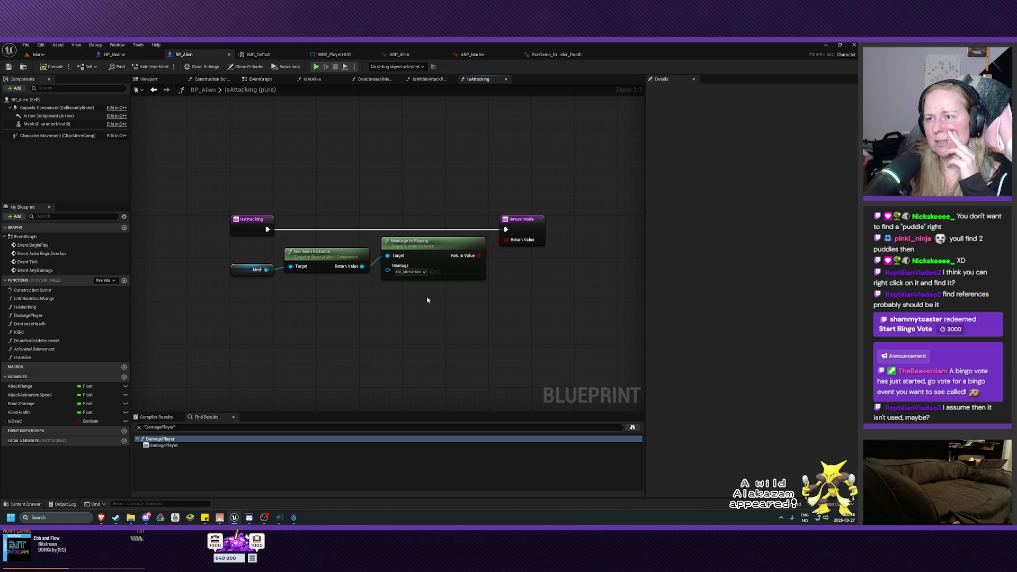
pyautogui.hotkey('alt', 'Left')
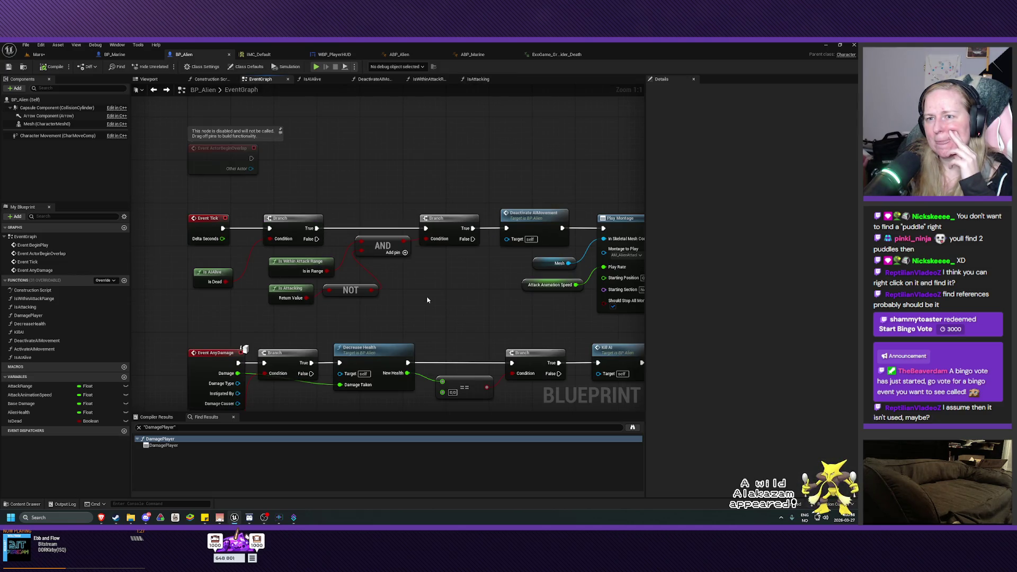
pyautogui.moveTo(428, 300)
pyautogui.mouseDown()
pyautogui.moveTo(420, 288)
pyautogui.moveTo(364, 292)
pyautogui.mouseUp()
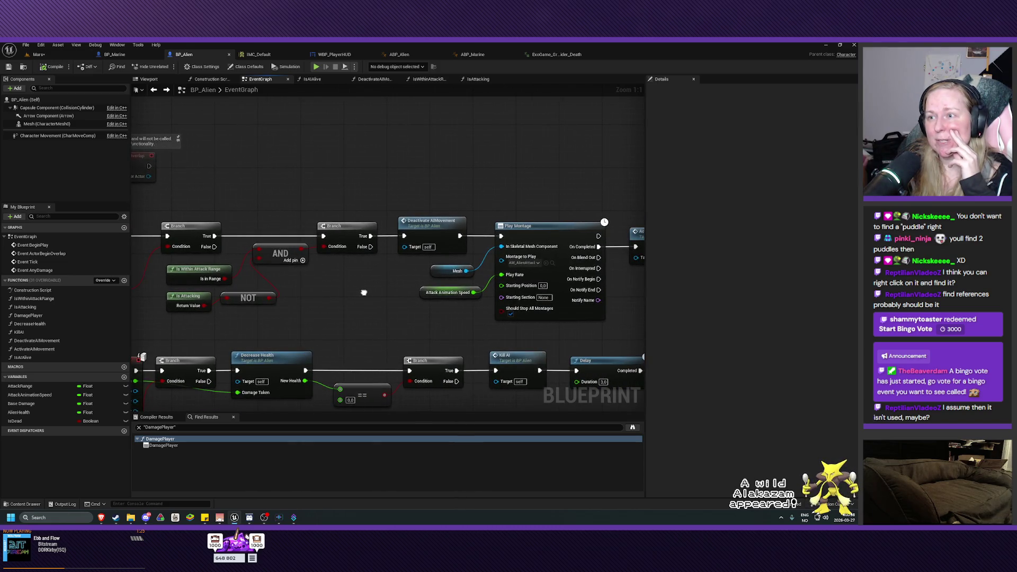
pyautogui.doubleClick(418, 244)
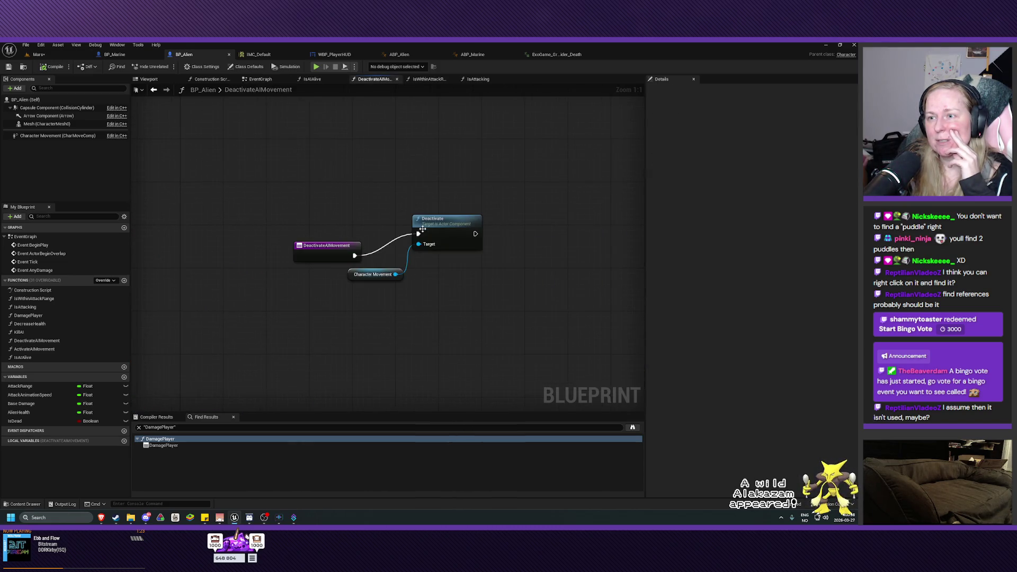
pyautogui.hotkey('alt', 'Left')
pyautogui.moveTo(430, 297); pyautogui.dragTo(290, 291)
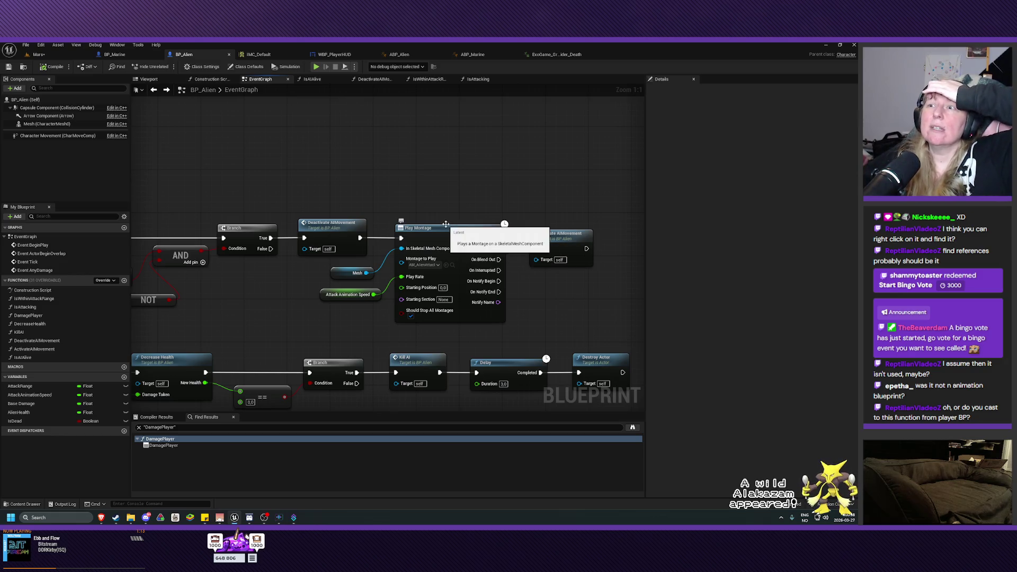
# Inspect ABP_Alien's EventGraph and its AnimNotify_Attack Damage Player call, then switch to BP_Marine
pyautogui.click(400, 54)
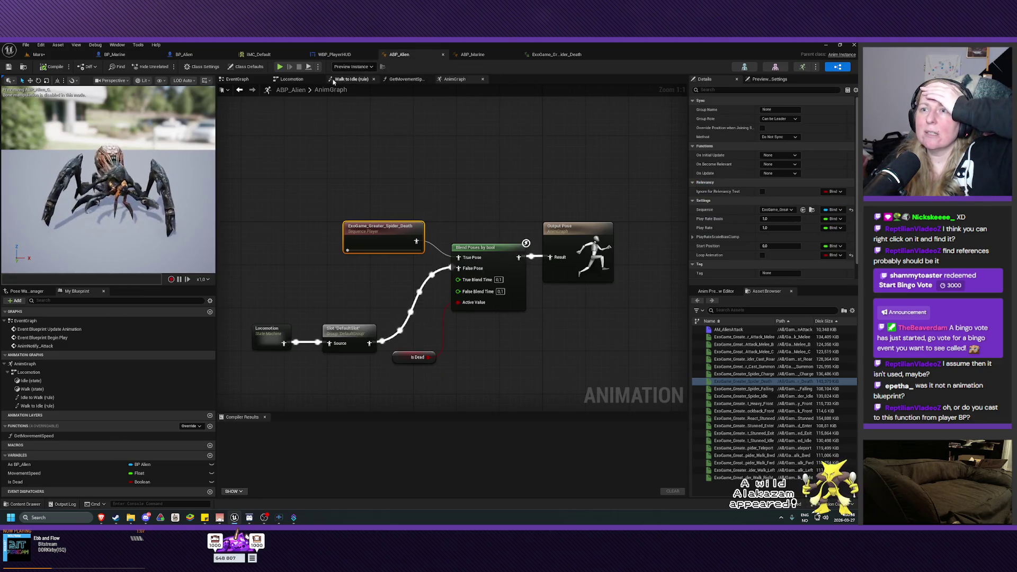
pyautogui.click(236, 79)
pyautogui.moveTo(402, 260); pyautogui.dragTo(573, 239)
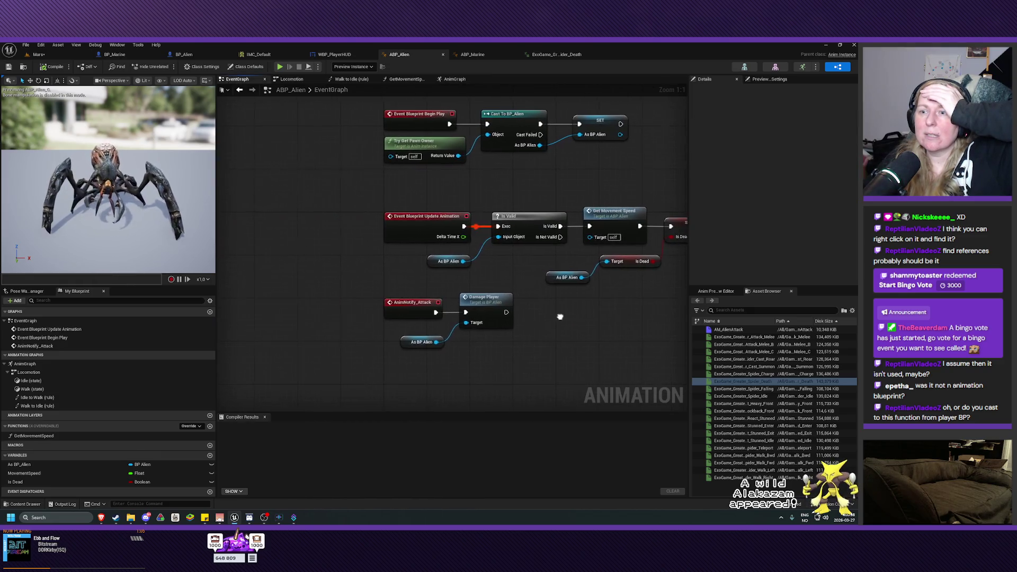
pyautogui.moveTo(560, 317); pyautogui.dragTo(492, 367)
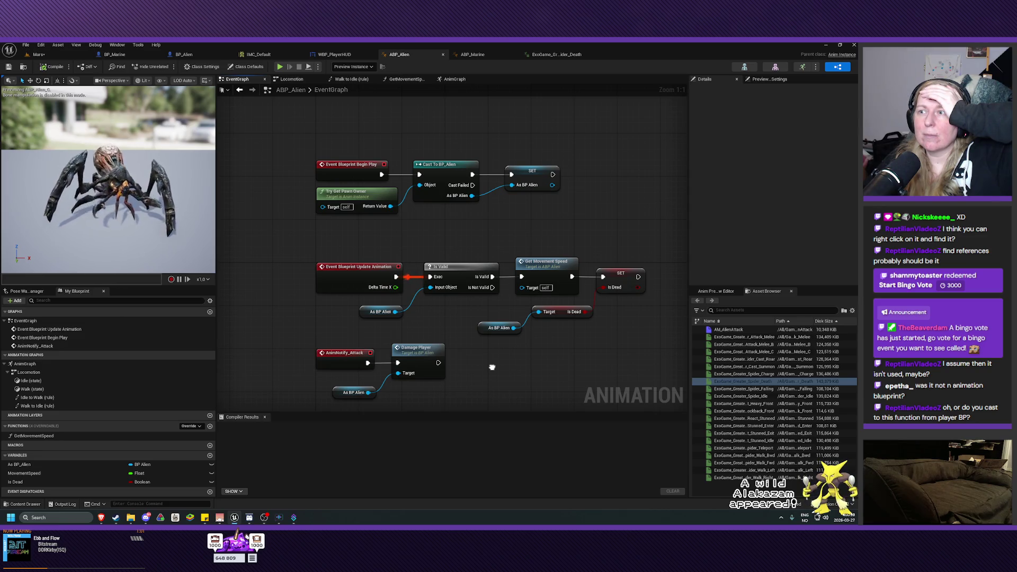
pyautogui.moveTo(492, 368); pyautogui.dragTo(423, 293)
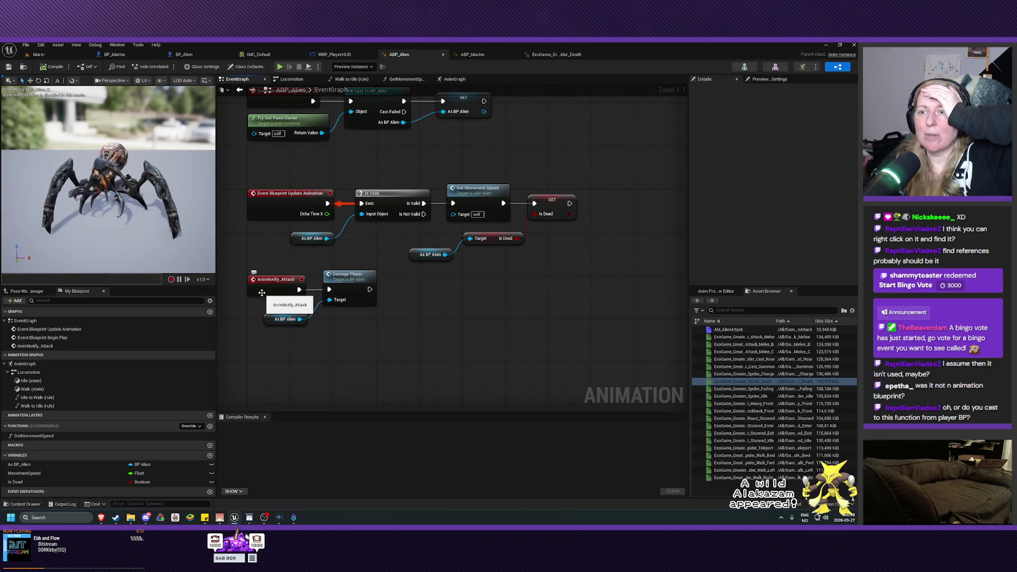
pyautogui.click(273, 293)
pyautogui.click(349, 279)
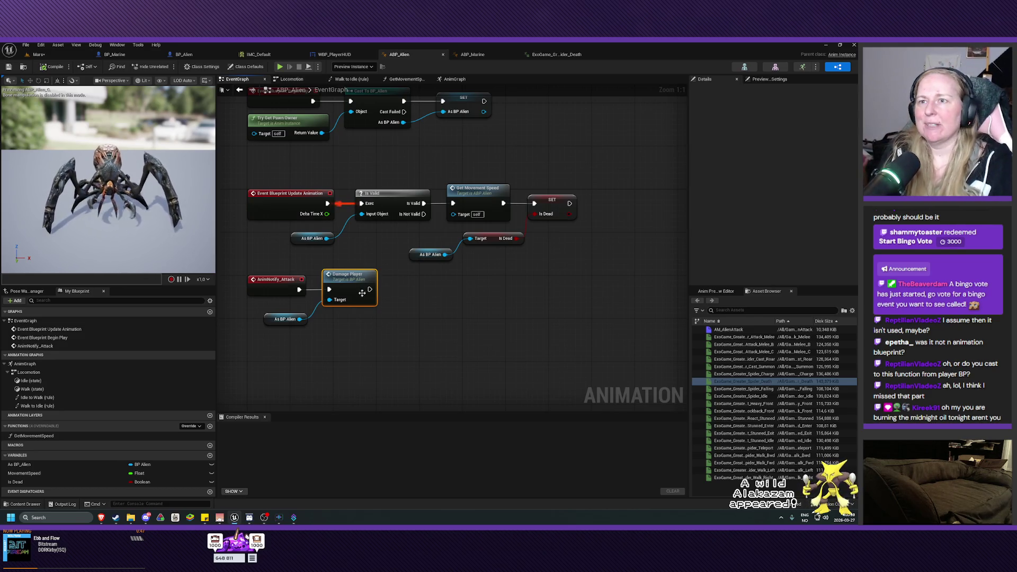
pyautogui.click(124, 54)
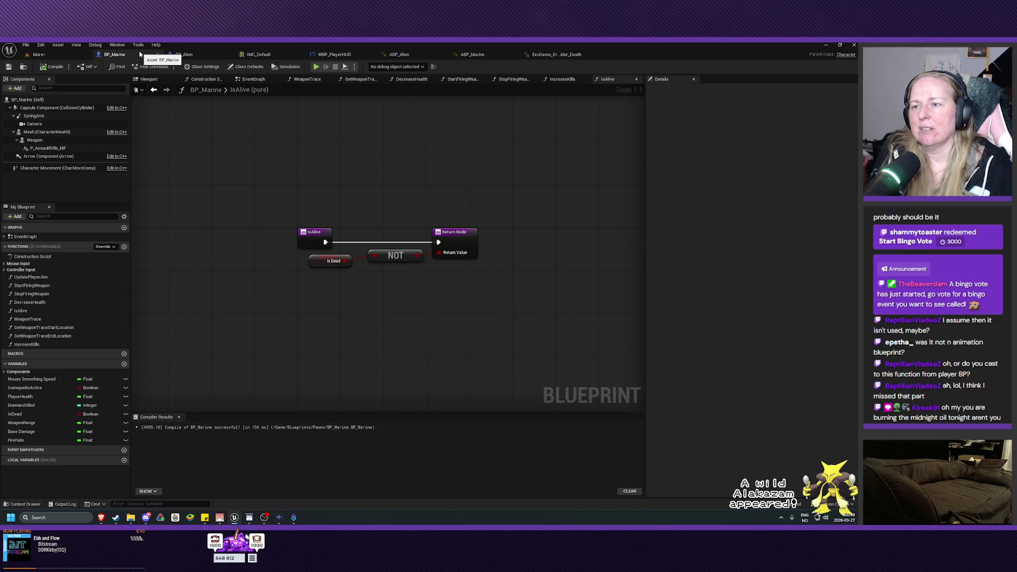
# Open BP_Alien's DamagePlayer graph and move the Apply Damage nodes right to make room
pyautogui.click(177, 55)
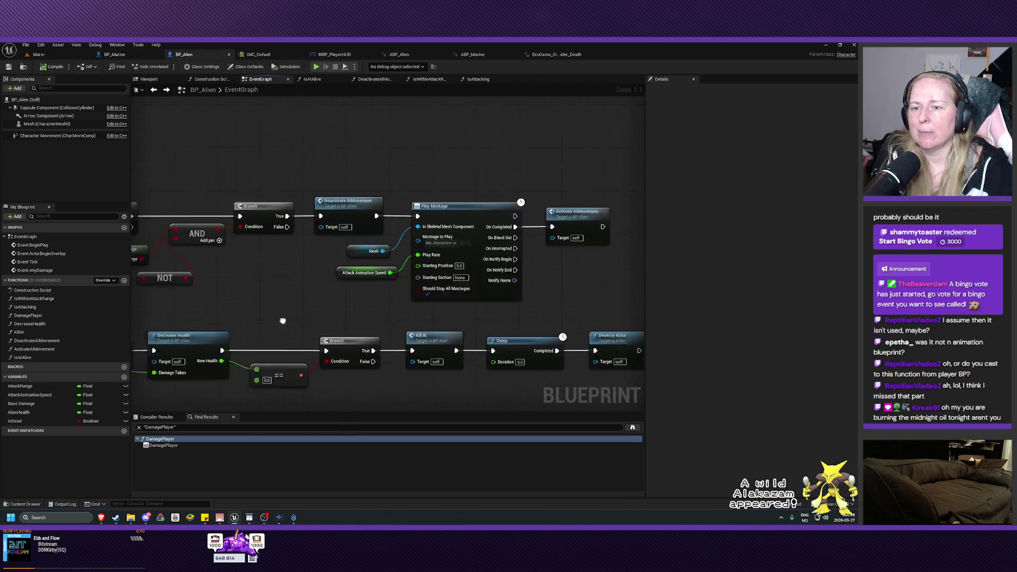
pyautogui.doubleClick(37, 316)
pyautogui.moveTo(350, 335)
pyautogui.mouseDown()
pyautogui.moveTo(433, 233)
pyautogui.moveTo(518, 234)
pyautogui.mouseUp()
pyautogui.click(197, 330)
# Add an IsAIAlive call and a Branch on Is Dead, with True wired to Apply Damage
pyautogui.moveTo(23, 357)
pyautogui.mouseDown()
pyautogui.moveTo(139, 365)
pyautogui.moveTo(49, 367)
pyautogui.moveTo(316, 300)
pyautogui.moveTo(292, 292)
pyautogui.moveTo(354, 251)
pyautogui.moveTo(358, 260)
pyautogui.mouseUp()
pyautogui.write('branch')
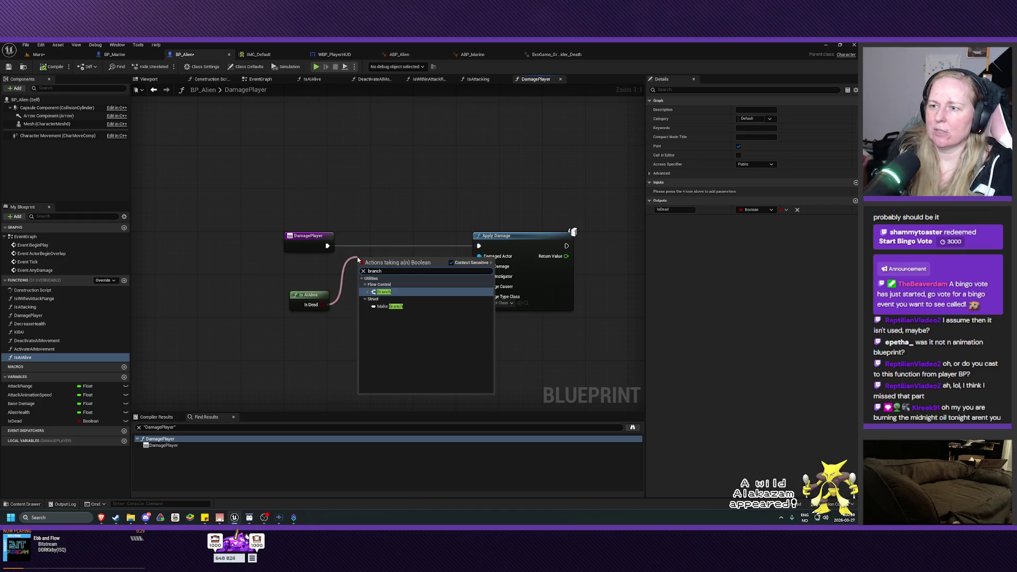
pyautogui.press('Return')
pyautogui.moveTo(379, 262)
pyautogui.mouseDown()
pyautogui.moveTo(377, 236)
pyautogui.moveTo(345, 249)
pyautogui.moveTo(480, 247)
pyautogui.mouseUp()
pyautogui.moveTo(460, 351)
pyautogui.mouseDown()
pyautogui.moveTo(432, 275)
pyautogui.moveTo(435, 283)
pyautogui.mouseUp()
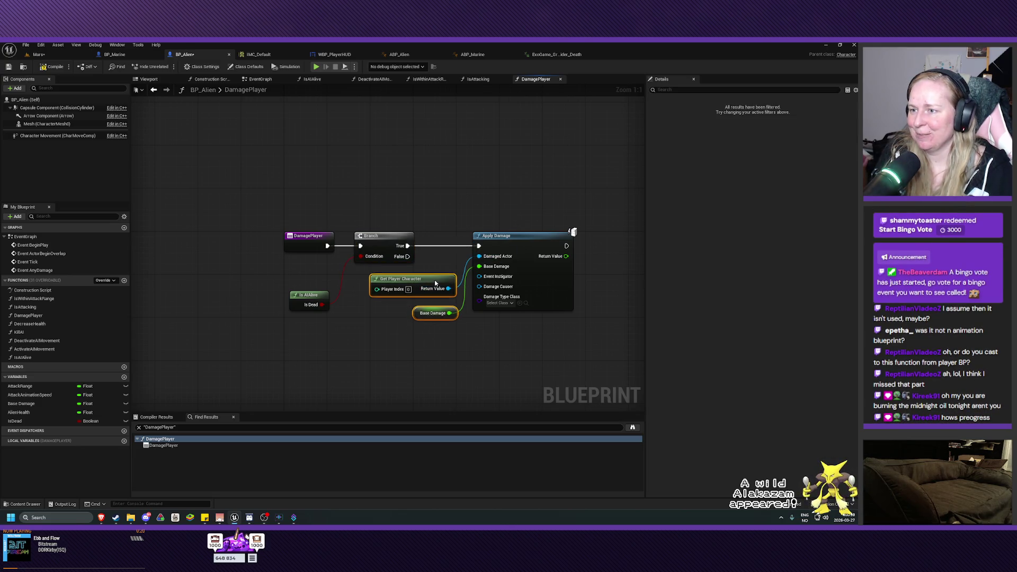
# Save BP_Alien and switch to the Mars level
pyautogui.click(524, 193)
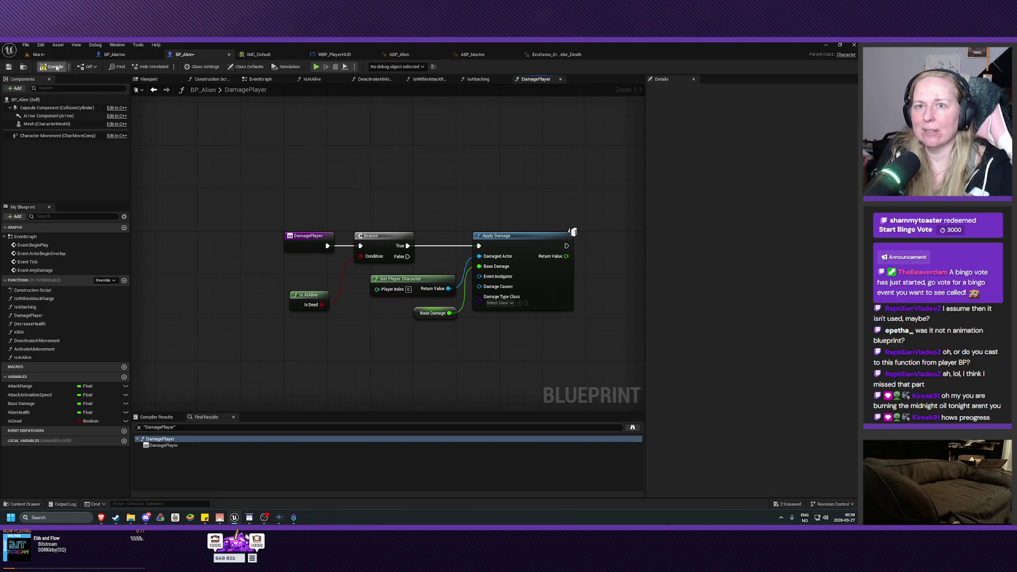
pyautogui.click(9, 67)
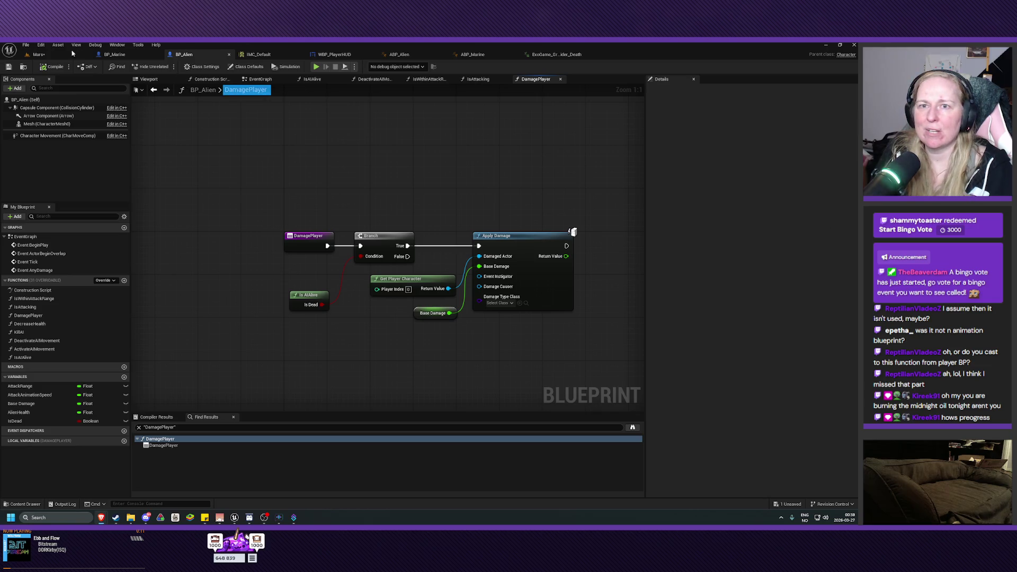
pyautogui.click(54, 56)
# Save the Mars level and playtest it, shooting the approaching spiders while moving around
pyautogui.click(8, 66)
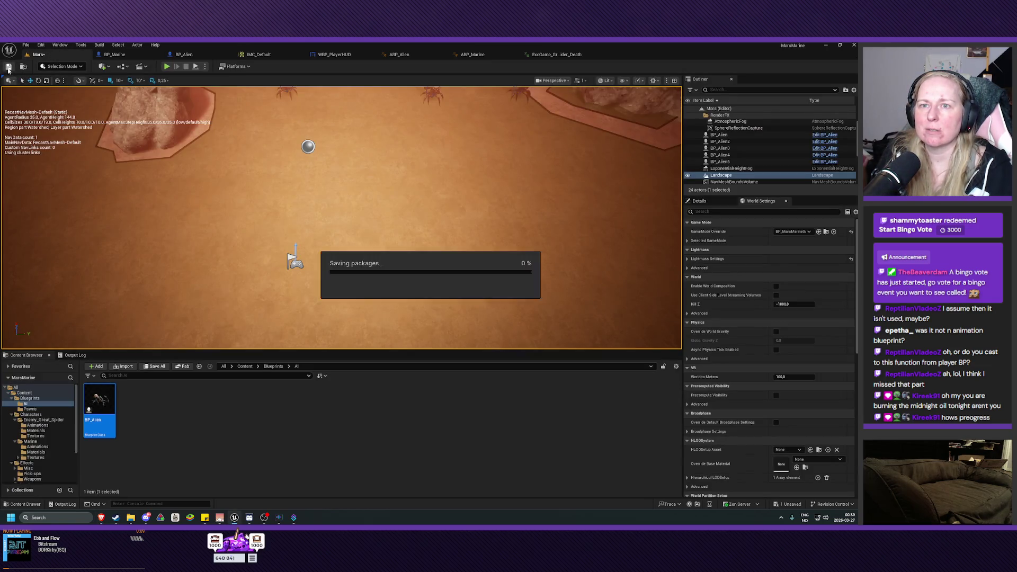
pyautogui.click(166, 66)
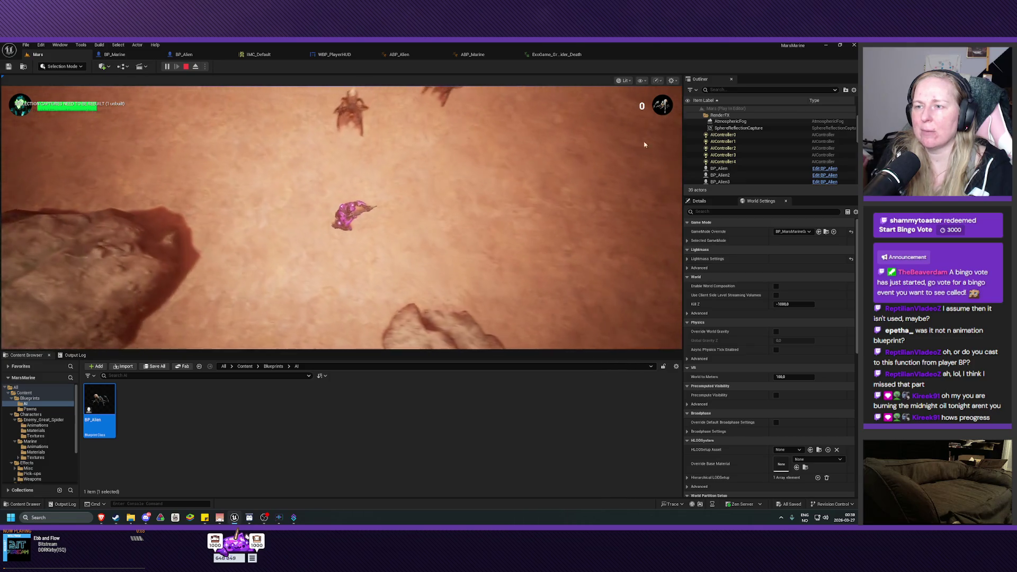
pyautogui.click(254, 112)
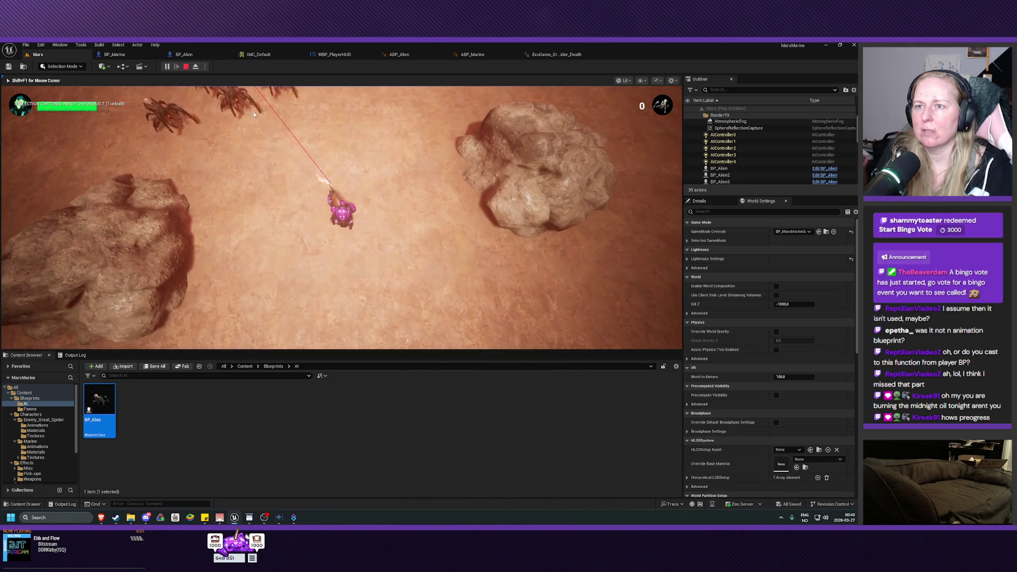
pyautogui.moveTo(241, 131)
pyautogui.mouseDown()
pyautogui.moveTo(179, 153)
pyautogui.moveTo(222, 124)
pyautogui.moveTo(357, 147)
pyautogui.moveTo(432, 204)
pyautogui.moveTo(403, 210)
pyautogui.mouseUp()
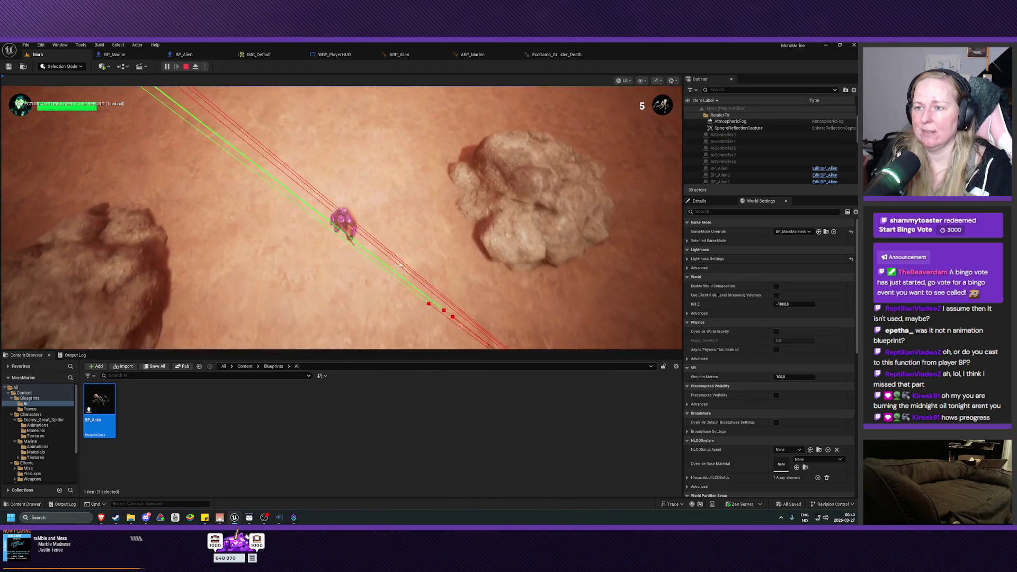
pyautogui.press('w')
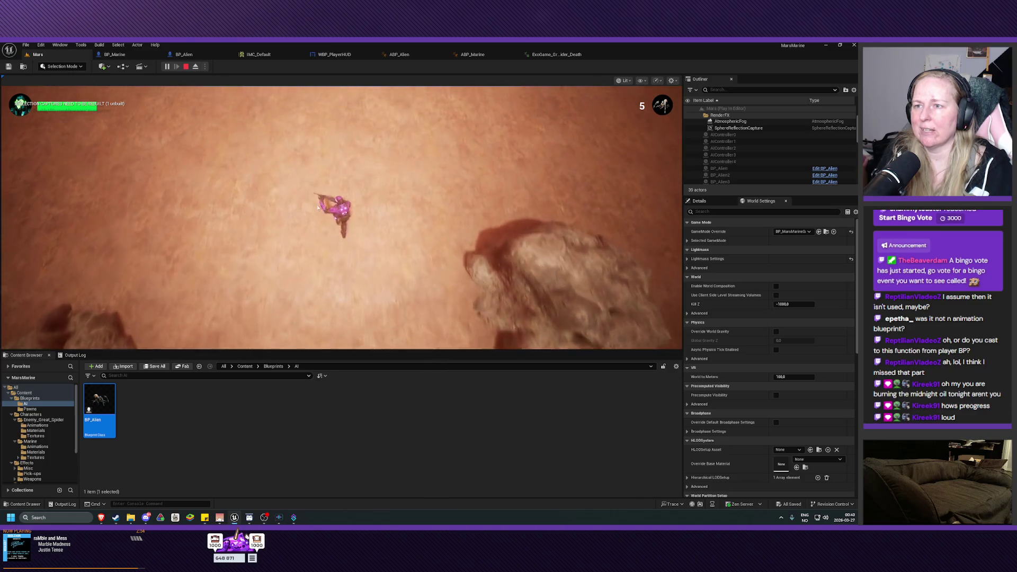
pyautogui.press('w')
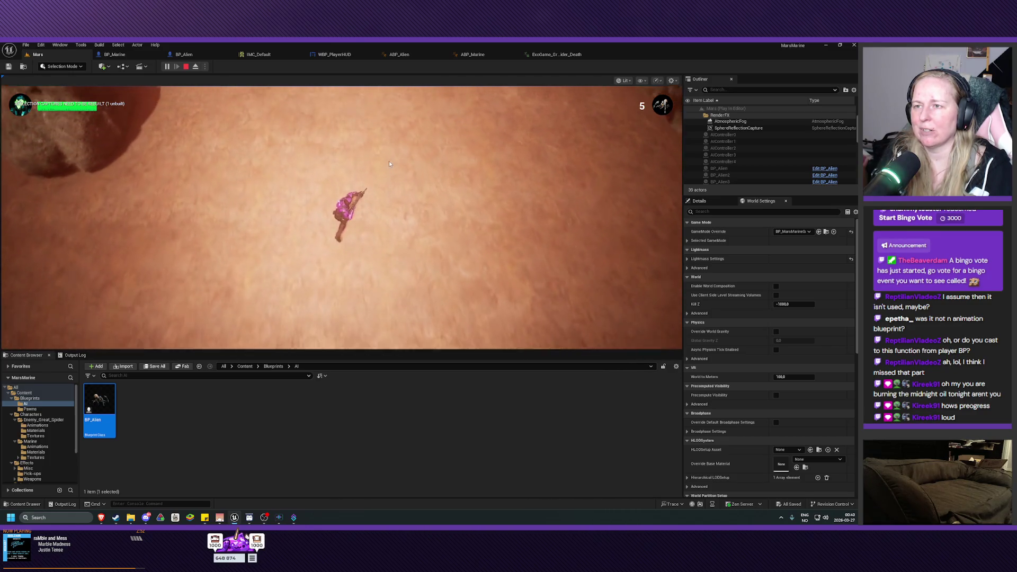
pyautogui.press('s')
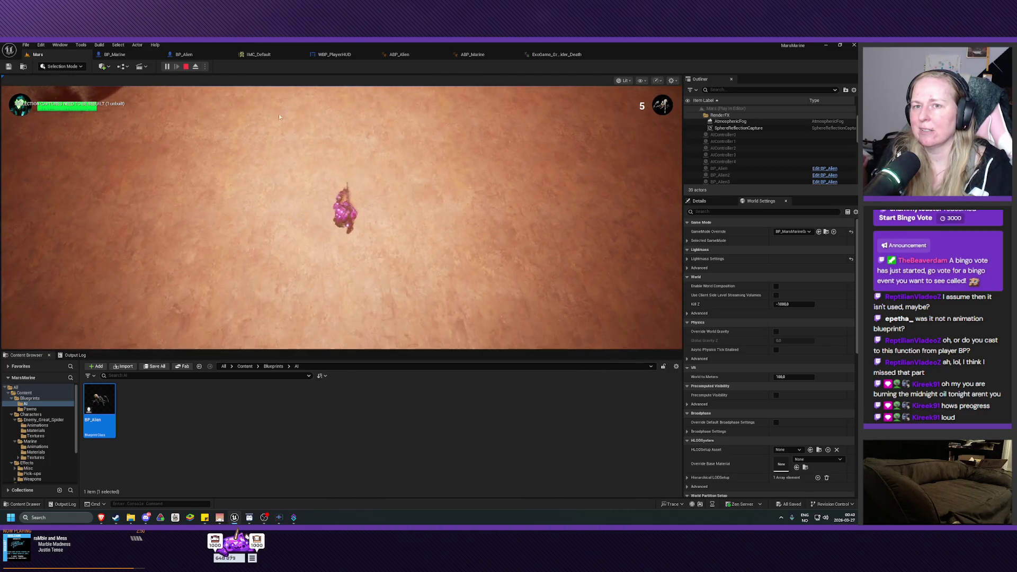
# Stop the playtest, run the level once more, then stop and return to the editor
pyautogui.press('Escape')
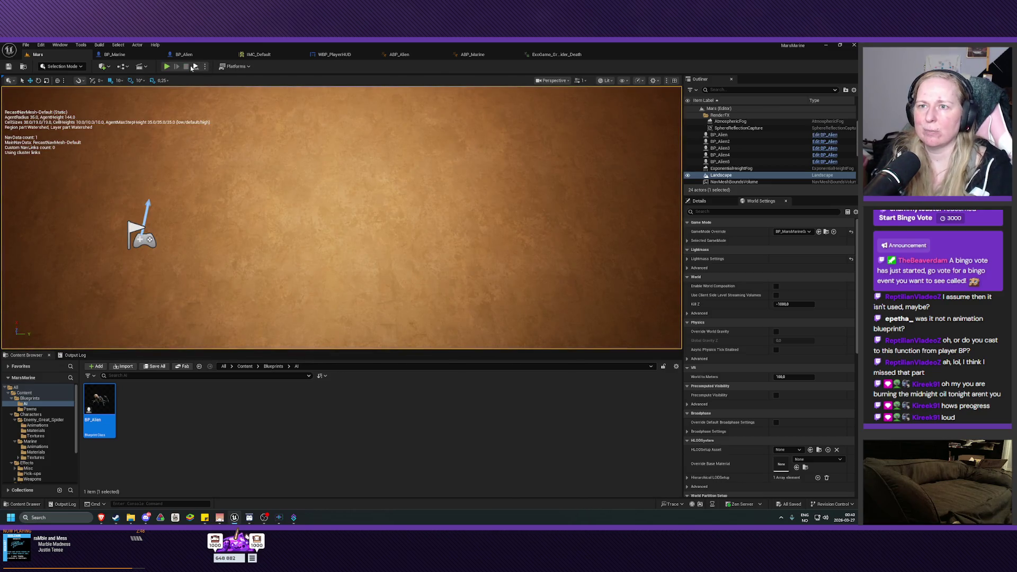
pyautogui.hotkey('alt', 'p')
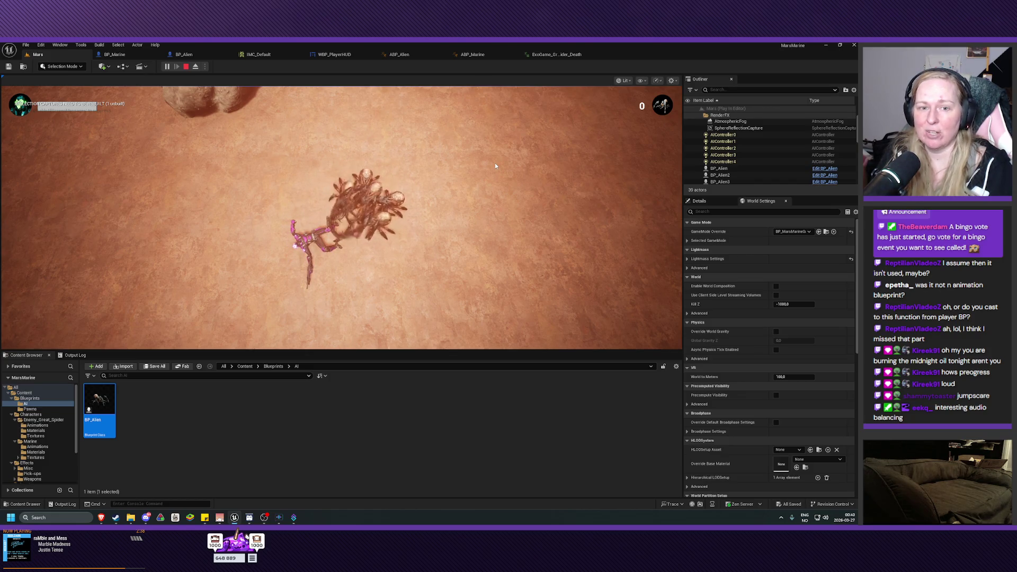
pyautogui.click(186, 67)
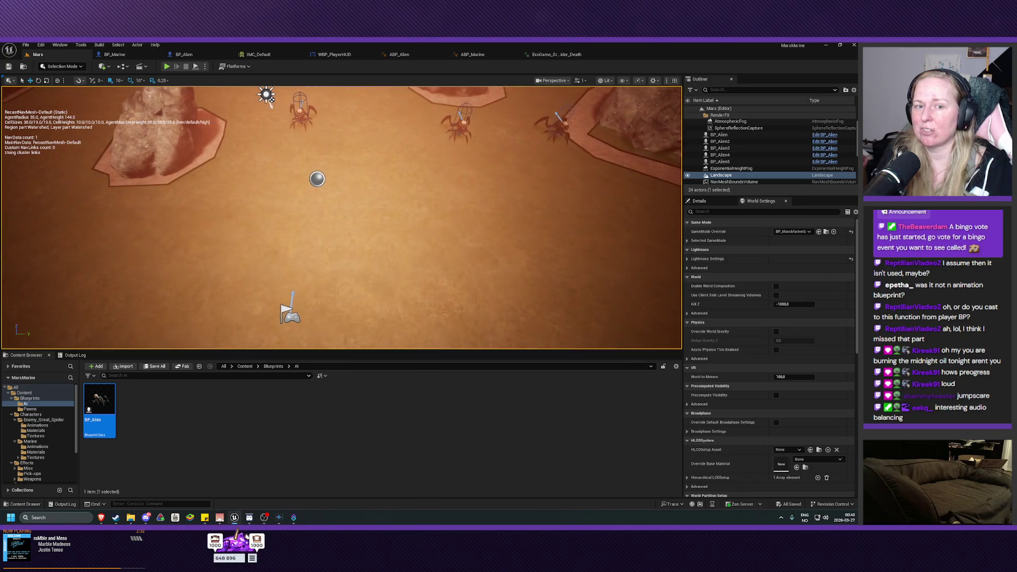
# Hide the navigation mesh debug text with P, then bring up the ABP_Alien animation blueprint
pyautogui.moveTo(424, 239); pyautogui.dragTo(423, 239)
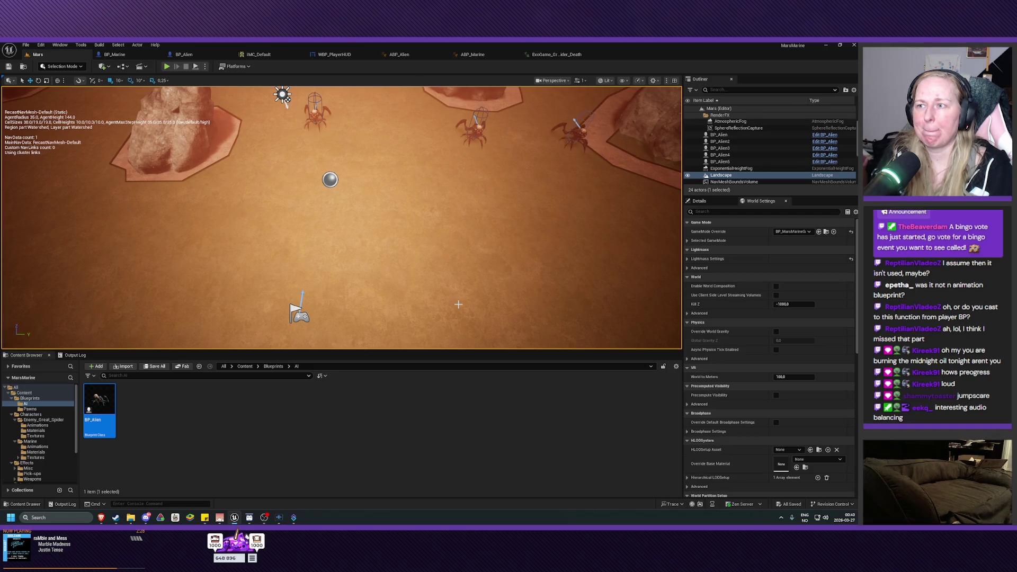
pyautogui.press('p')
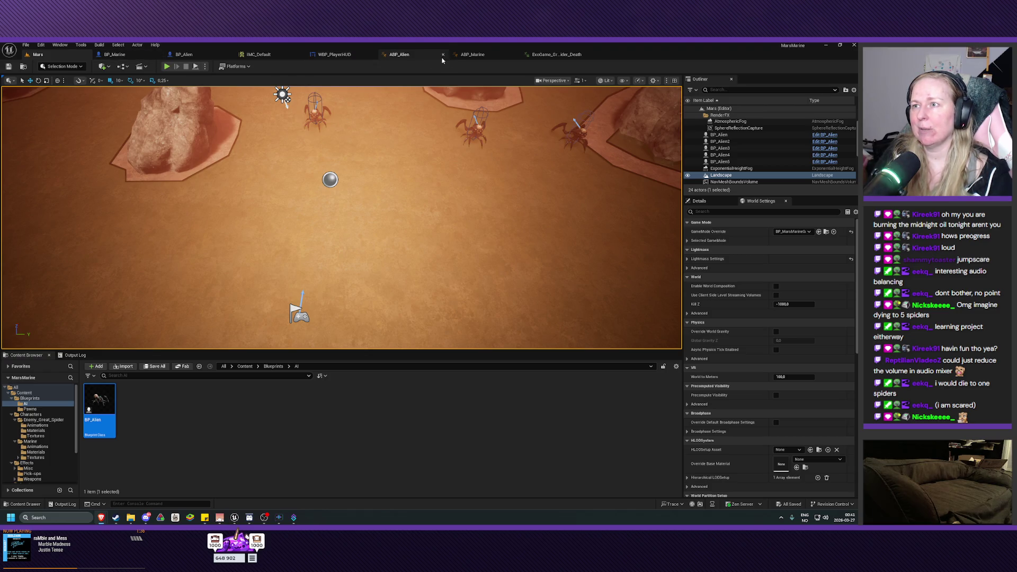
pyautogui.click(392, 57)
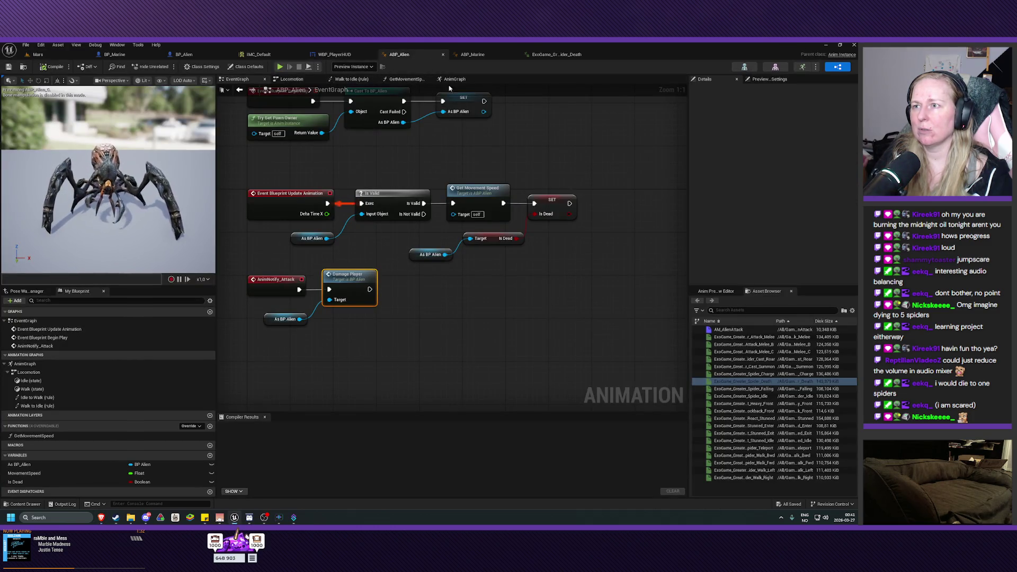
# Switch to ABP_Alien's AnimGraph and open the ExoGame_Greater_Spider_Death sequence asset
pyautogui.click(339, 80)
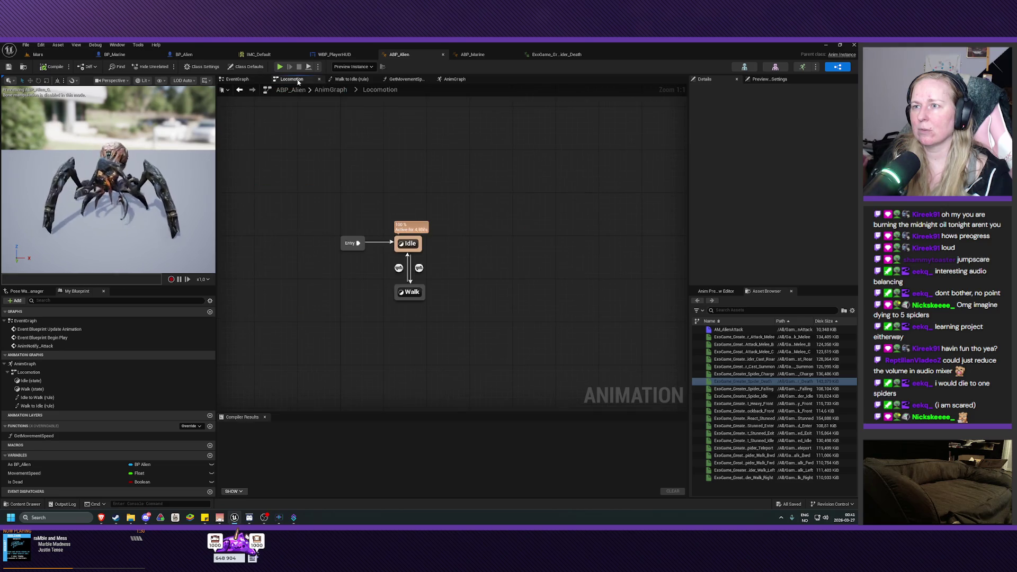
pyautogui.click(405, 80)
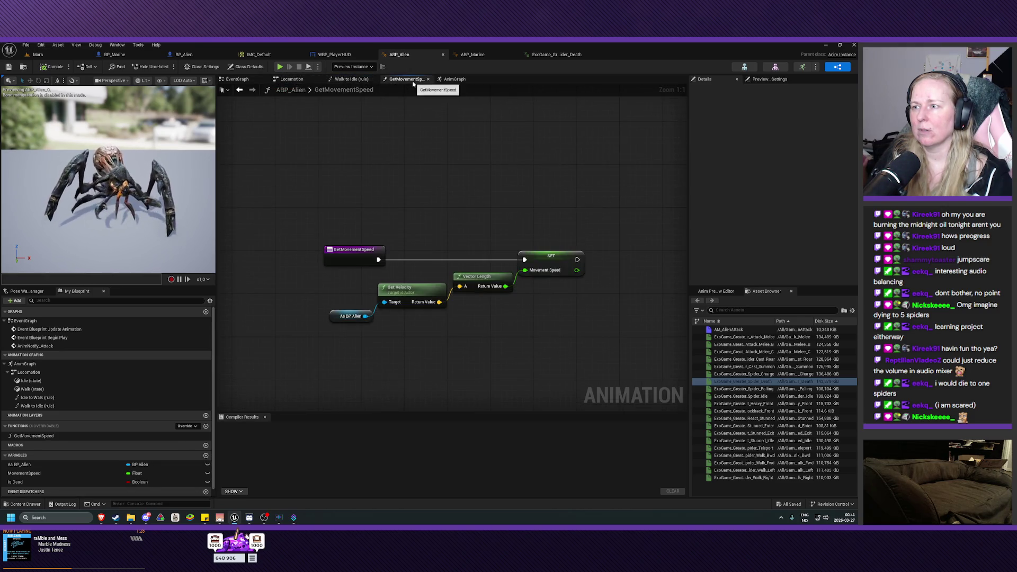
pyautogui.click(456, 80)
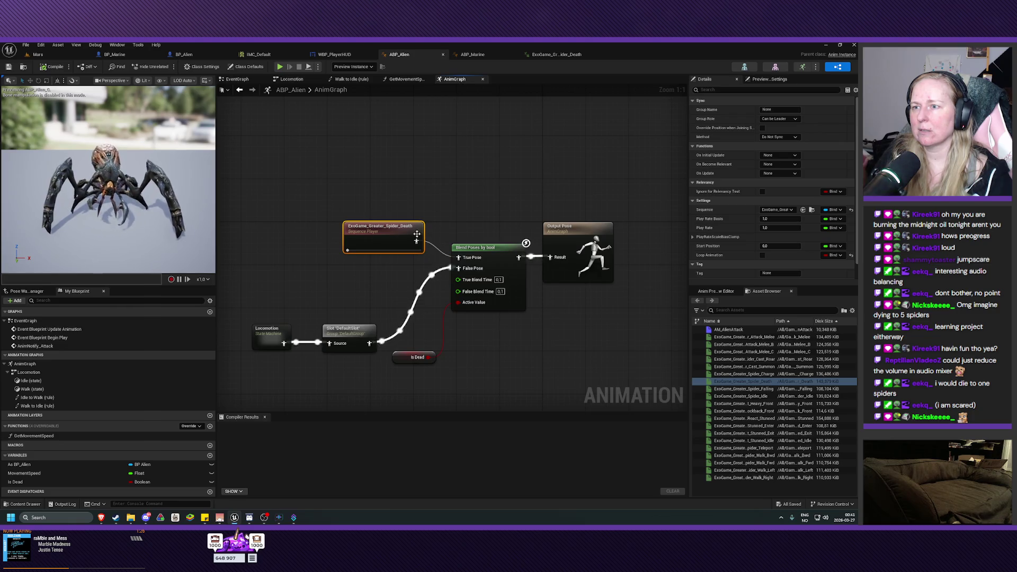
pyautogui.doubleClick(373, 239)
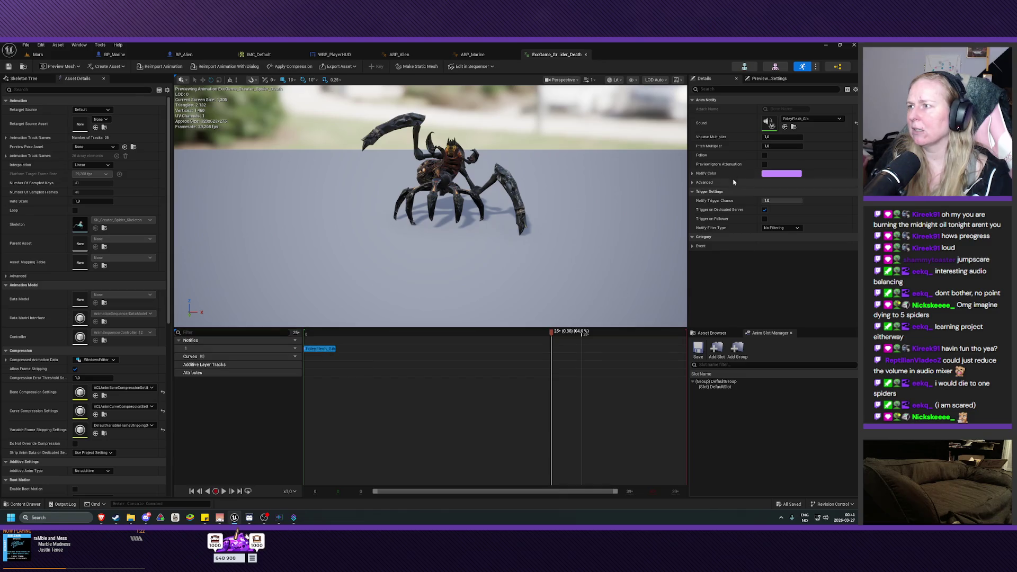
# Set the death sound notify's Volume Multiplier to 0,5, save the animation, and return to Mars
pyautogui.click(779, 137)
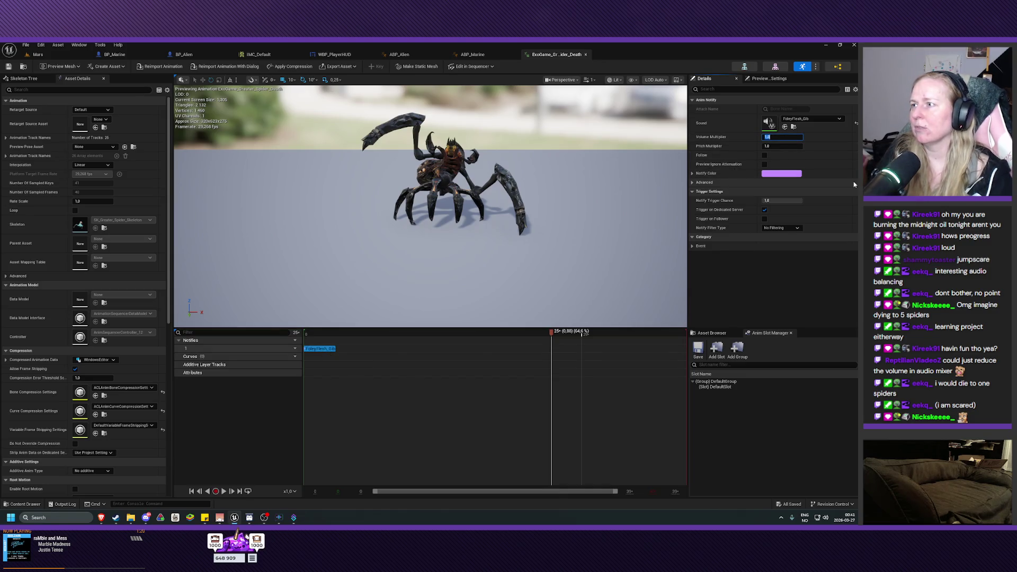
pyautogui.write('0,5')
pyautogui.press('Return')
pyautogui.click(8, 67)
pyautogui.click(58, 55)
pyautogui.click(166, 66)
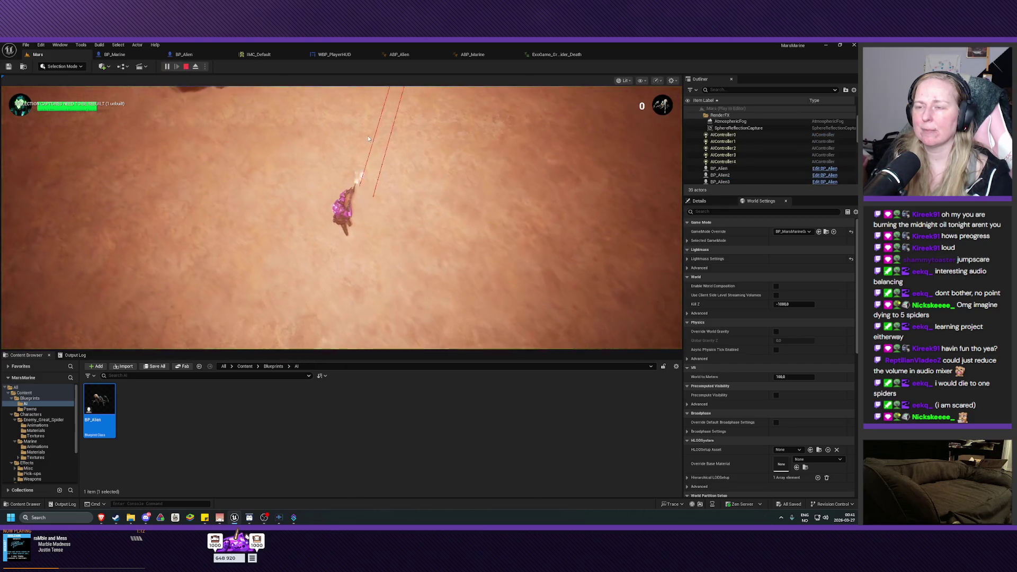
# Play-test the level, moving and shooting at spiders, then stop the session
pyautogui.moveTo(367, 136)
pyautogui.mouseDown()
pyautogui.moveTo(440, 148)
pyautogui.moveTo(535, 133)
pyautogui.moveTo(415, 112)
pyautogui.mouseUp()
pyautogui.press('s')
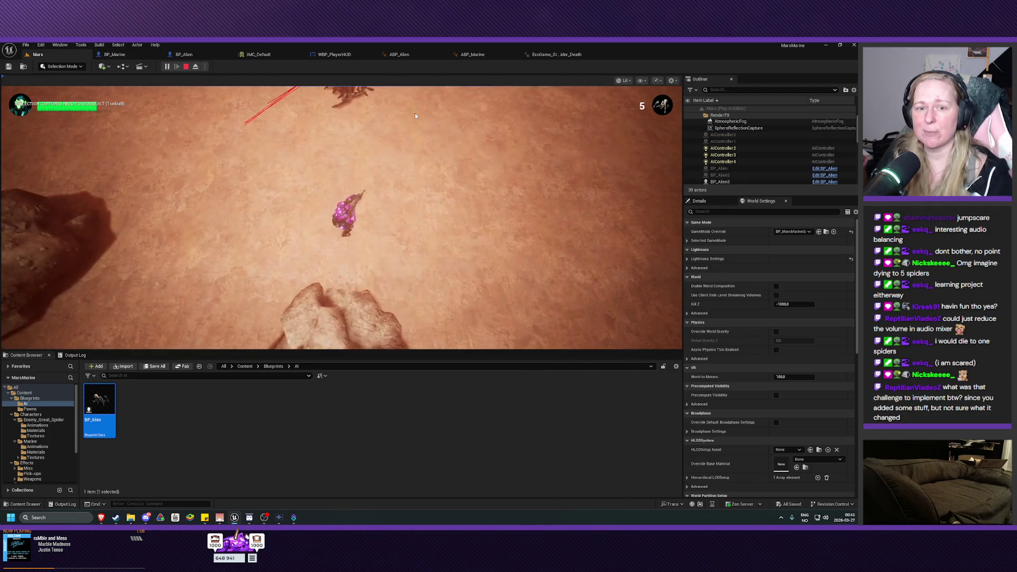
pyautogui.press('Escape')
# Fly the editor view across the level, then bring up BP_Alien's DamagePlayer function graph
pyautogui.press('w')
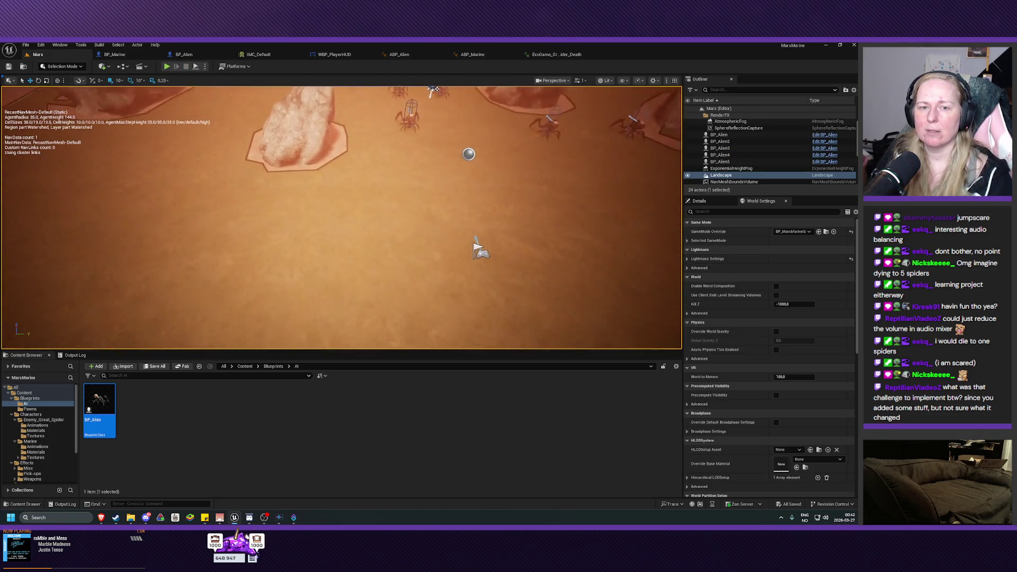
pyautogui.press('d')
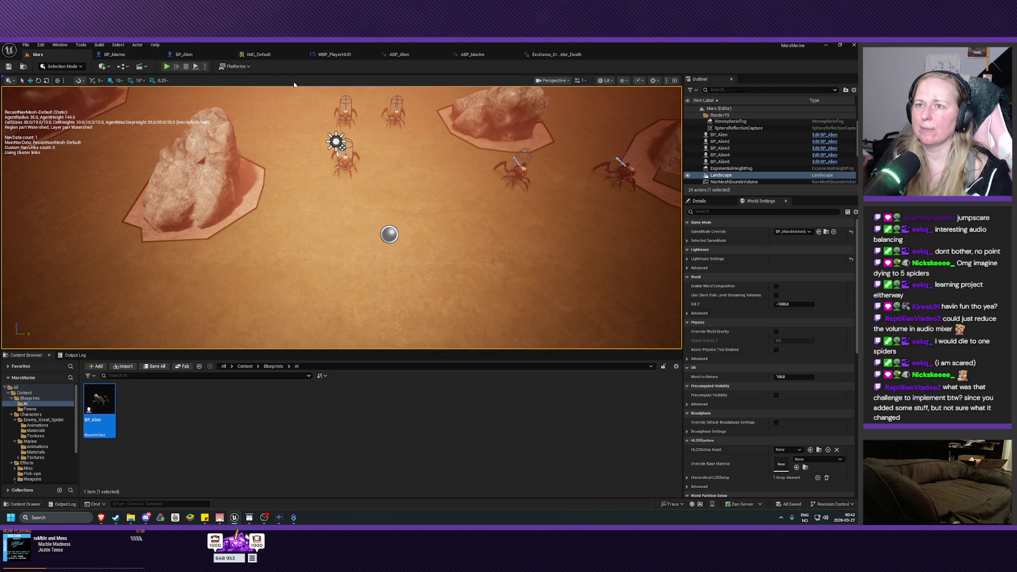
pyautogui.click(184, 54)
pyautogui.moveTo(388, 177)
pyautogui.mouseDown()
pyautogui.moveTo(370, 218)
pyautogui.moveTo(309, 133)
pyautogui.moveTo(318, 176)
pyautogui.mouseUp()
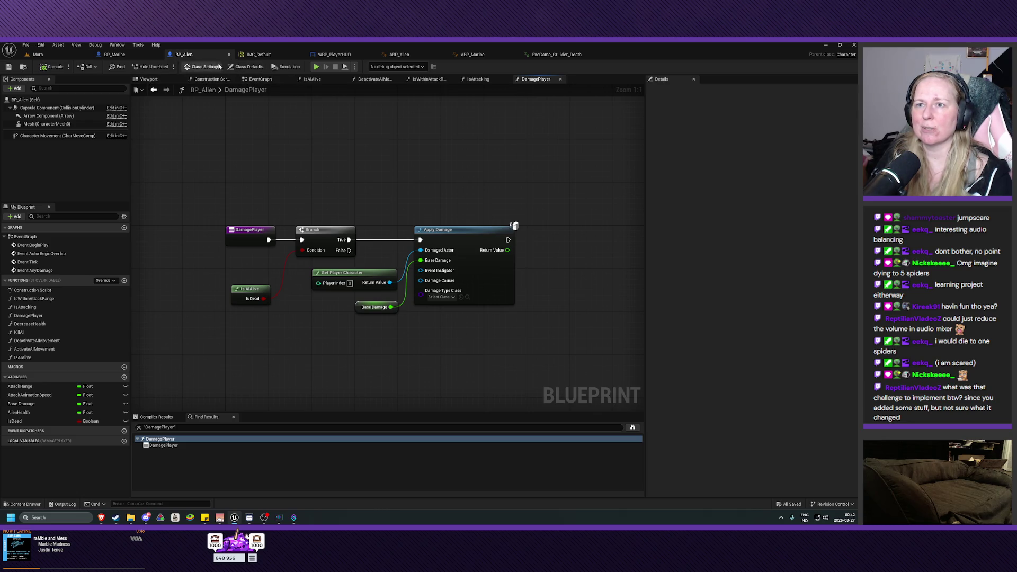
# Review BP_Alien's EventGraph: BeginPlay with AI MoveTo, the AnyDamage chain, and the Event Tick attack chain
pyautogui.click(260, 79)
pyautogui.moveTo(332, 182)
pyautogui.mouseDown()
pyautogui.moveTo(416, 155)
pyautogui.moveTo(408, 253)
pyautogui.mouseUp()
pyautogui.moveTo(328, 288); pyautogui.dragTo(339, 388)
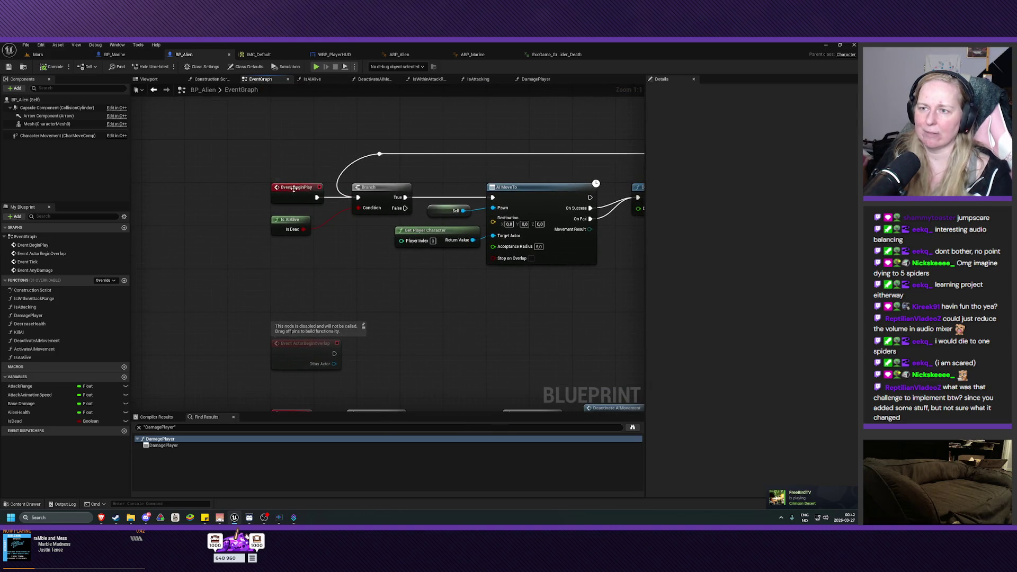
pyautogui.moveTo(276, 184)
pyautogui.mouseDown()
pyautogui.moveTo(370, 159)
pyautogui.moveTo(419, 133)
pyautogui.moveTo(427, 205)
pyautogui.mouseUp()
pyautogui.moveTo(460, 324)
pyautogui.mouseDown()
pyautogui.moveTo(440, 295)
pyautogui.moveTo(422, 310)
pyautogui.mouseUp()
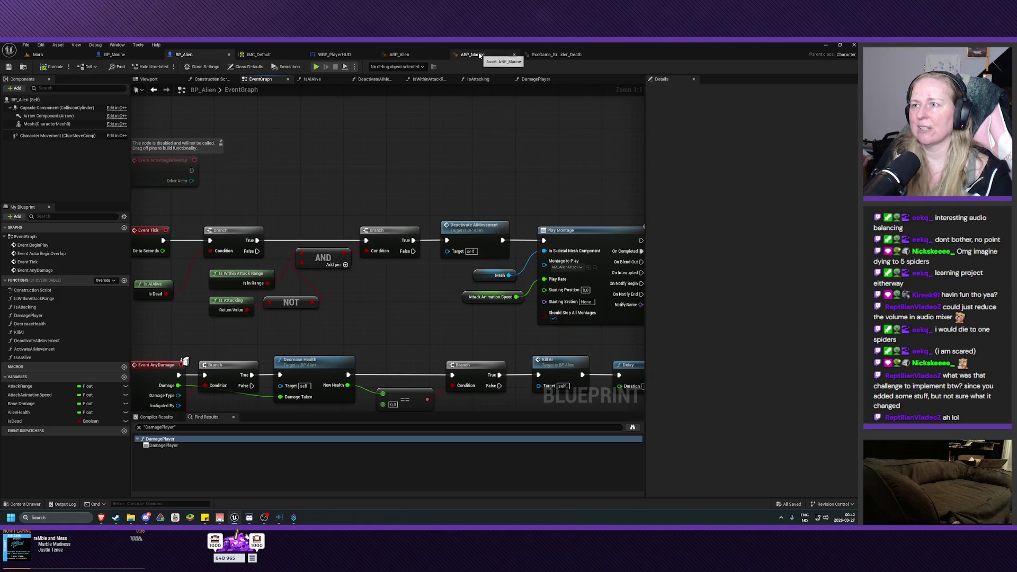
# Check the ABP_Alien animation blueprint's EventGraph
pyautogui.click(403, 55)
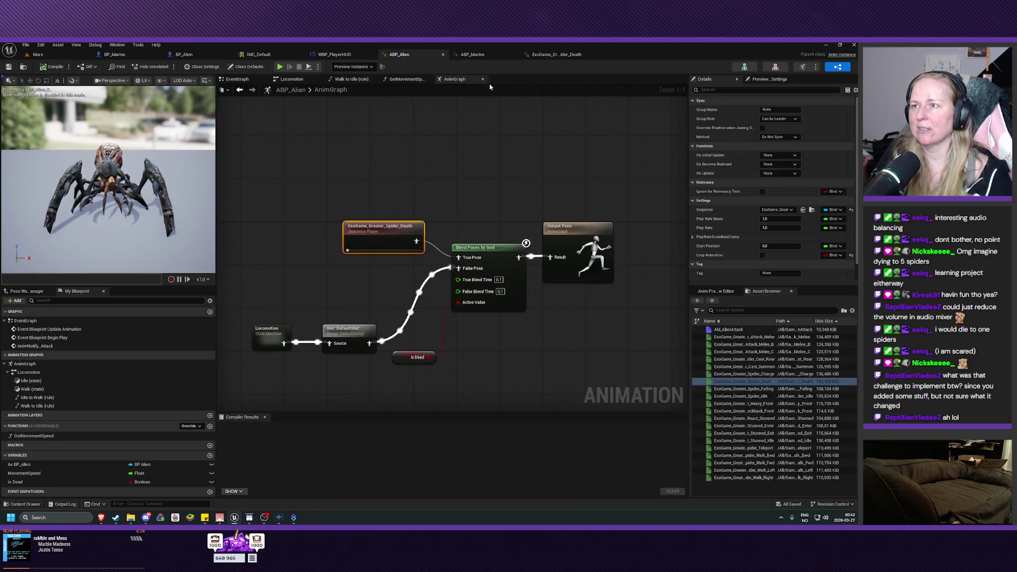
pyautogui.click(237, 79)
pyautogui.moveTo(426, 275)
pyautogui.mouseDown()
pyautogui.moveTo(474, 364)
pyautogui.moveTo(446, 282)
pyautogui.mouseUp()
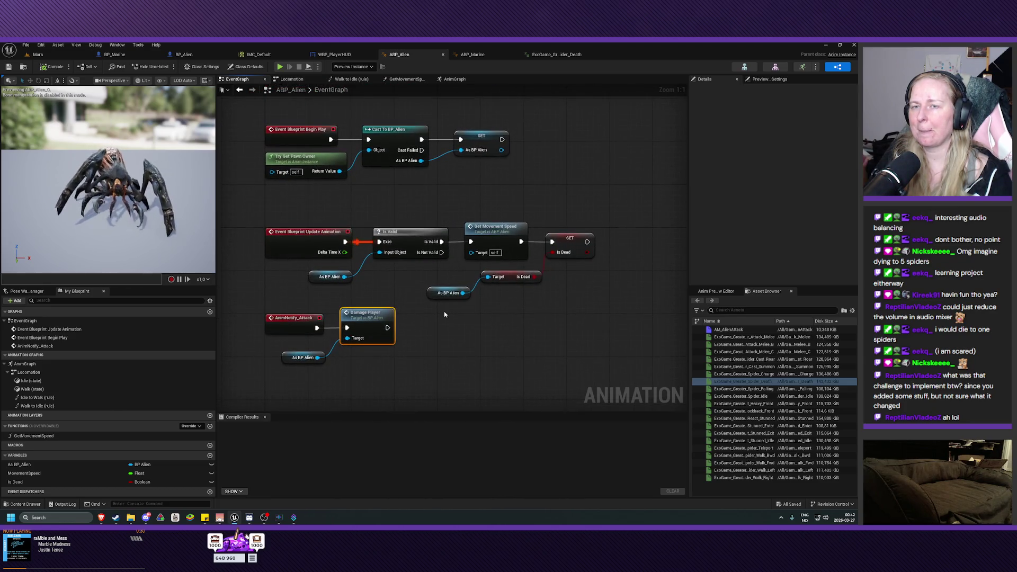
# Check BP_Marine's IsAlive function, then return to BP_Alien's Event Tick and AnyDamage chains
pyautogui.click(114, 55)
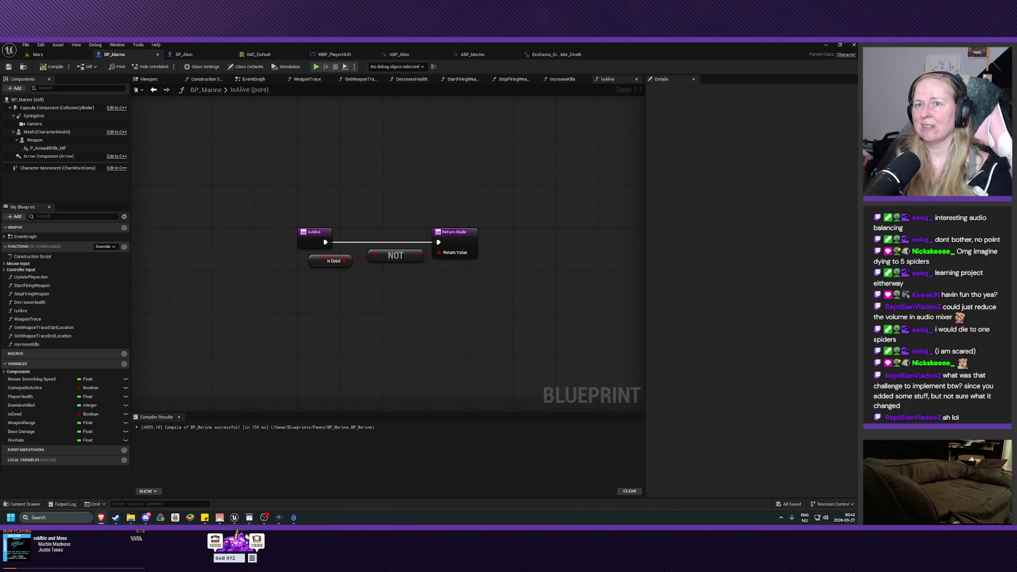
pyautogui.click(186, 54)
pyautogui.moveTo(356, 327)
pyautogui.mouseDown()
pyautogui.moveTo(419, 215)
pyautogui.moveTo(422, 254)
pyautogui.moveTo(406, 305)
pyautogui.moveTo(429, 244)
pyautogui.mouseUp()
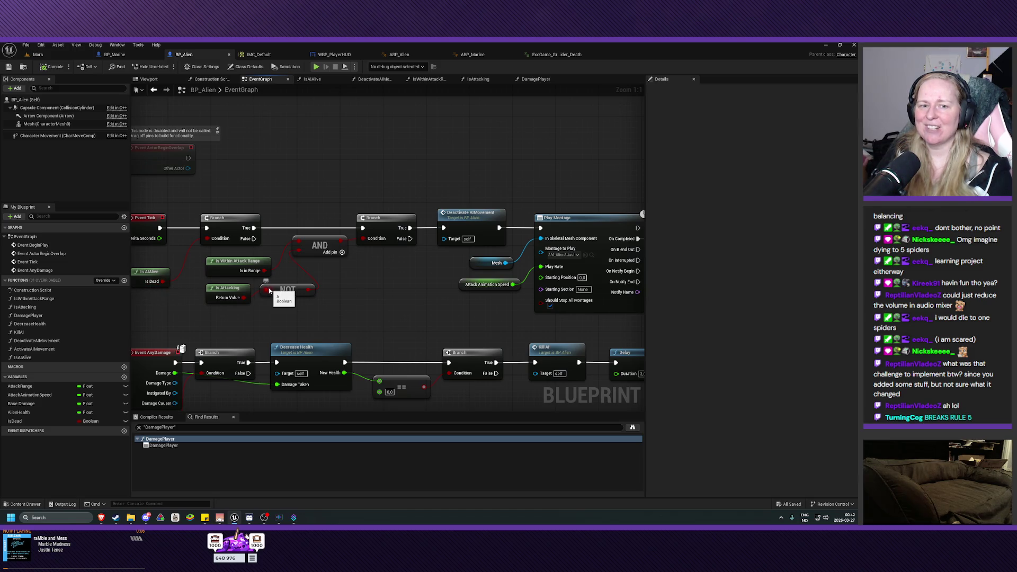
# Connect Is Attacking's Return Value to the NOT node's input in the Event Tick logic
pyautogui.moveTo(269, 291); pyautogui.dragTo(270, 291)
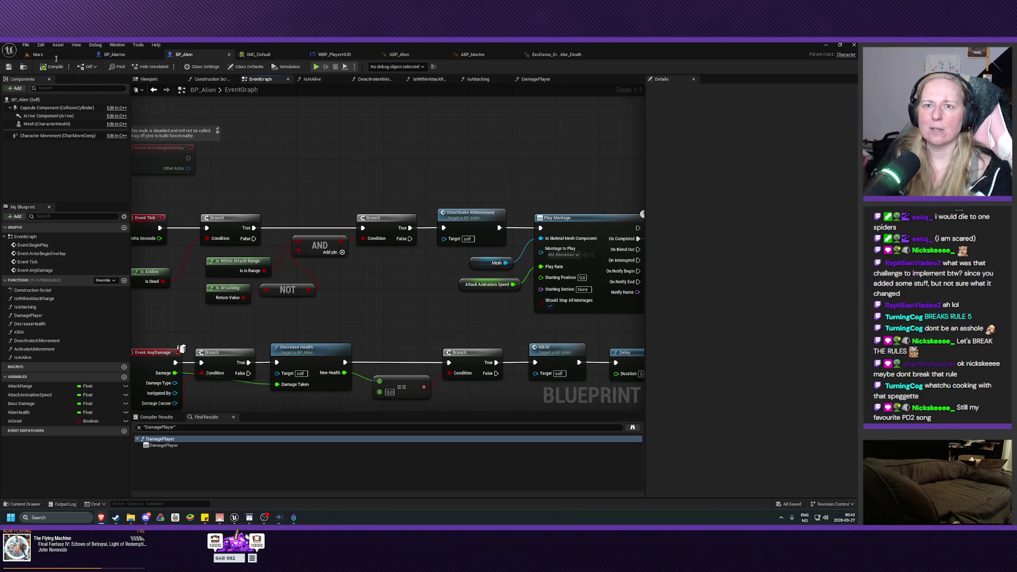
# Play the Mars level, moving with WASD and shooting until five spiders die, then stop
pyautogui.click(38, 54)
pyautogui.click(166, 67)
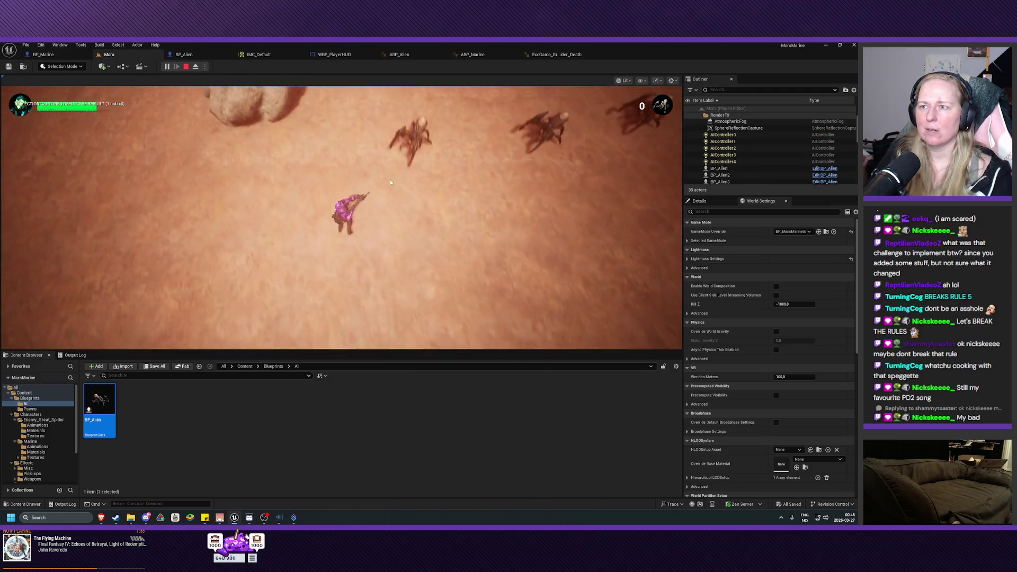
pyautogui.click(482, 176)
pyautogui.press('s')
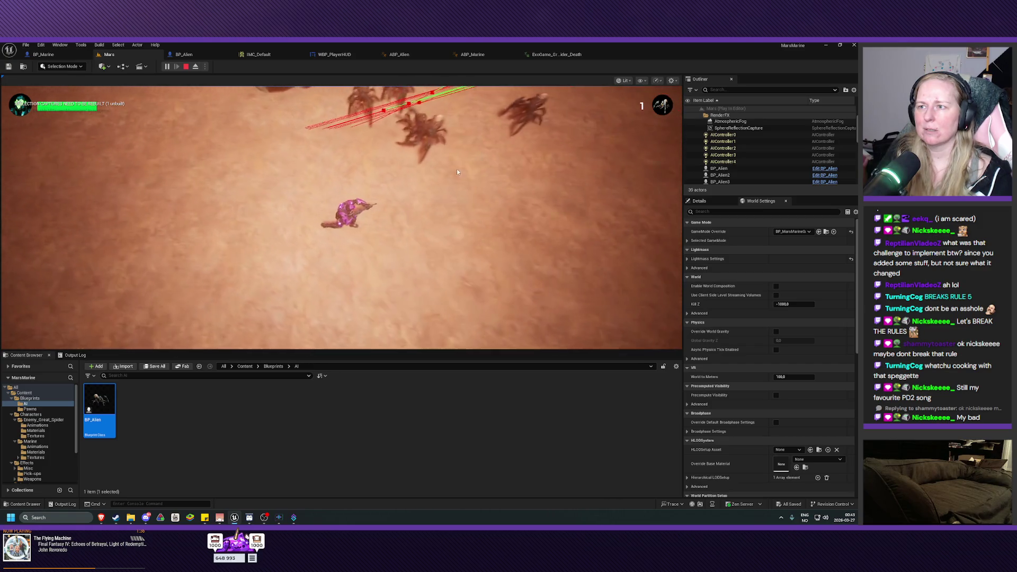
pyautogui.press('w')
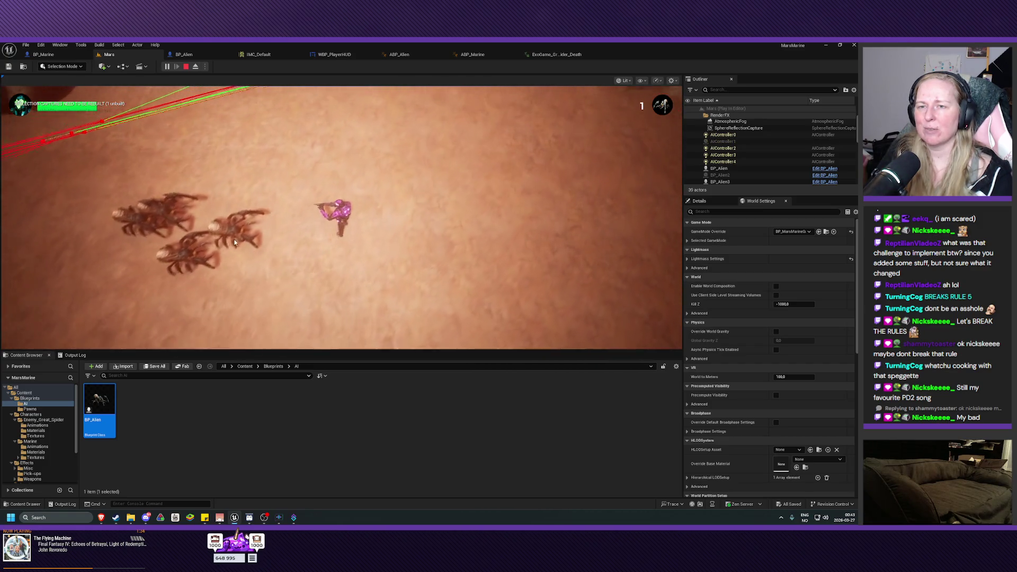
pyautogui.press('a')
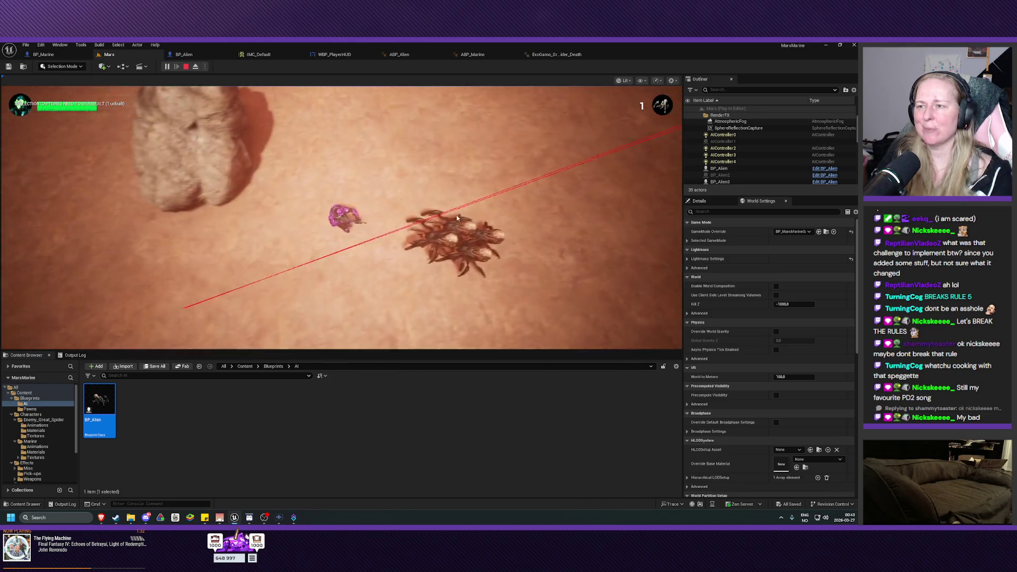
pyautogui.press('d')
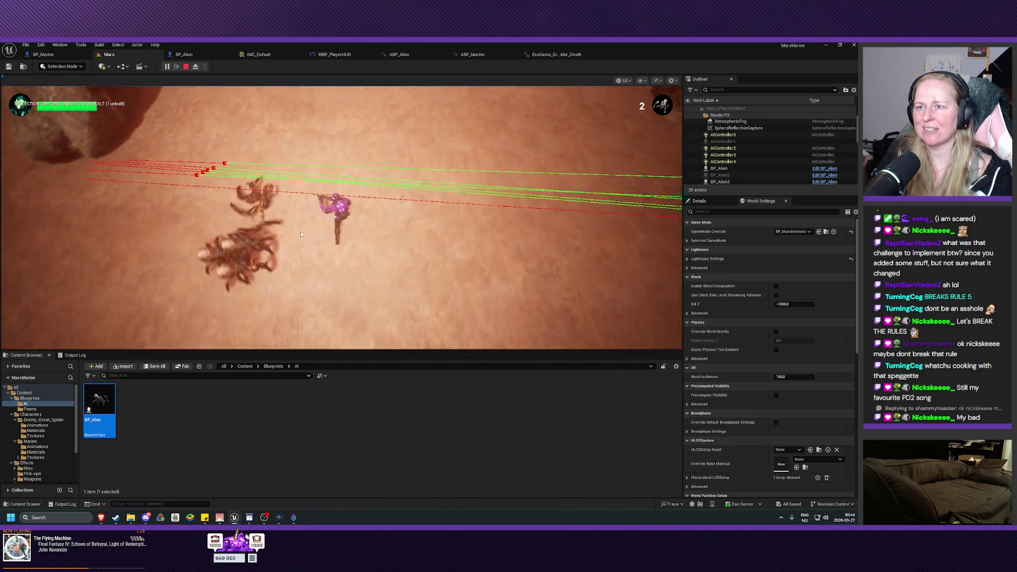
pyautogui.press('a')
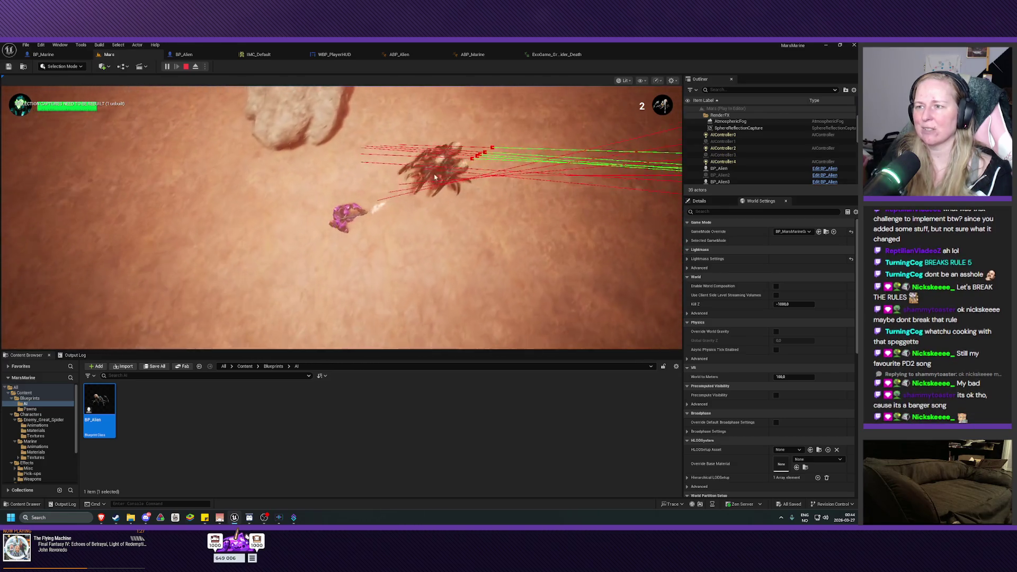
pyautogui.press('w')
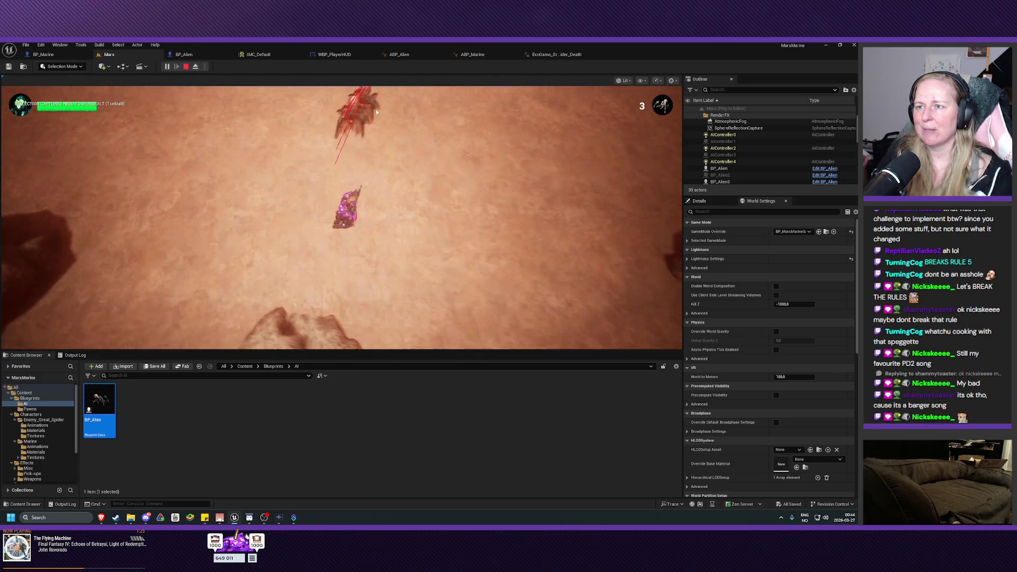
pyautogui.press('d')
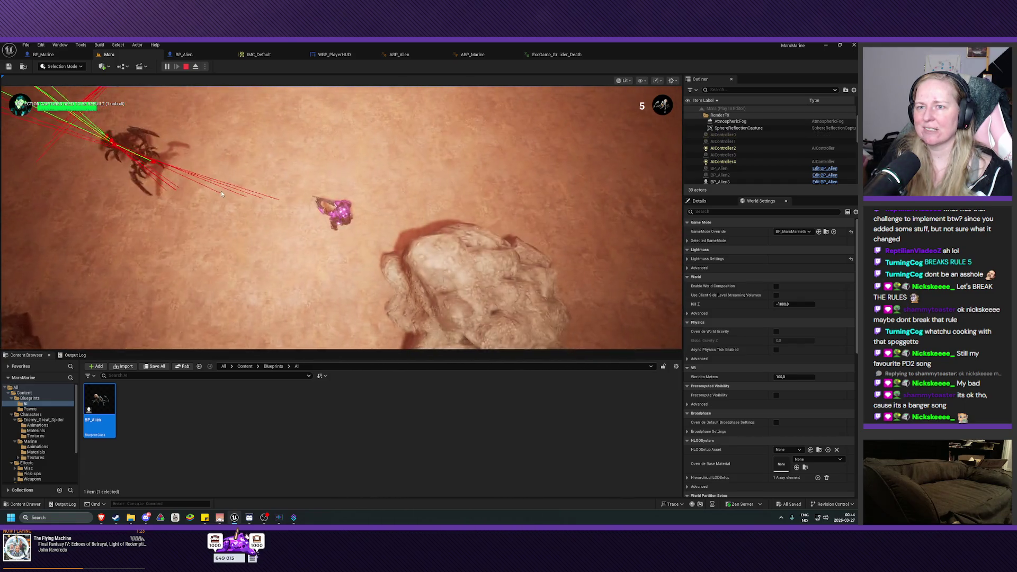
pyautogui.press('w')
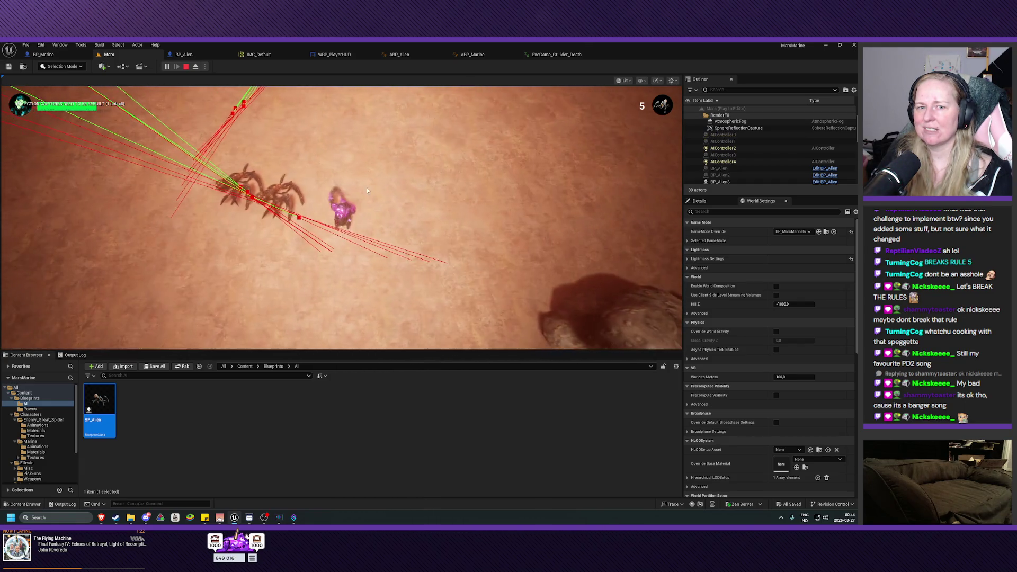
pyautogui.press('d')
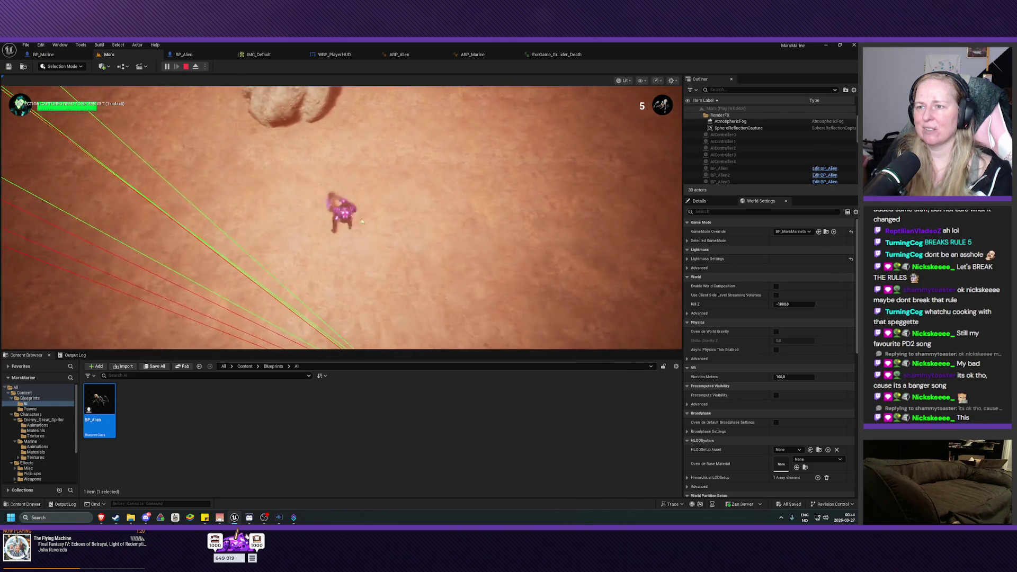
pyautogui.press('d')
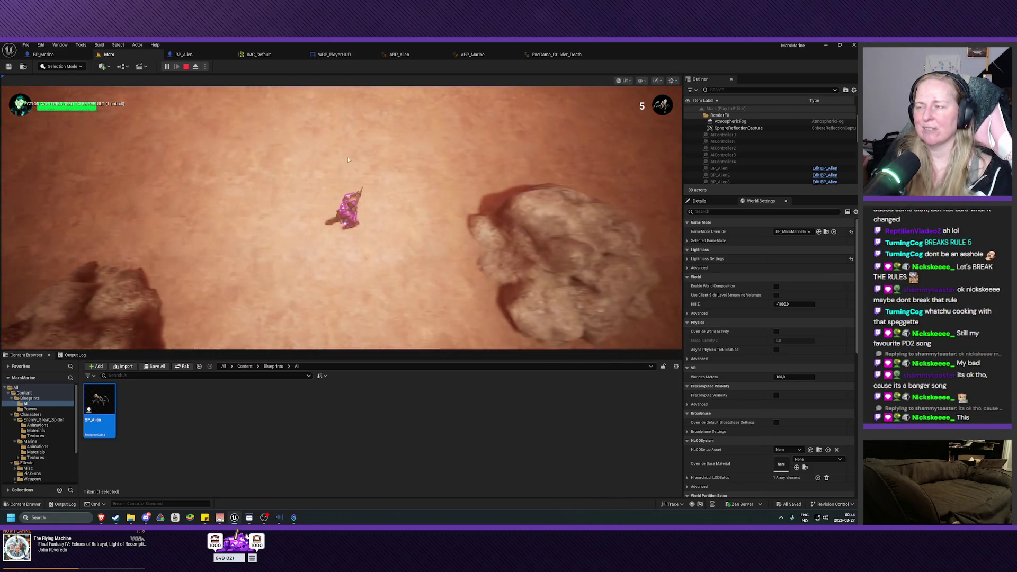
pyautogui.press('w')
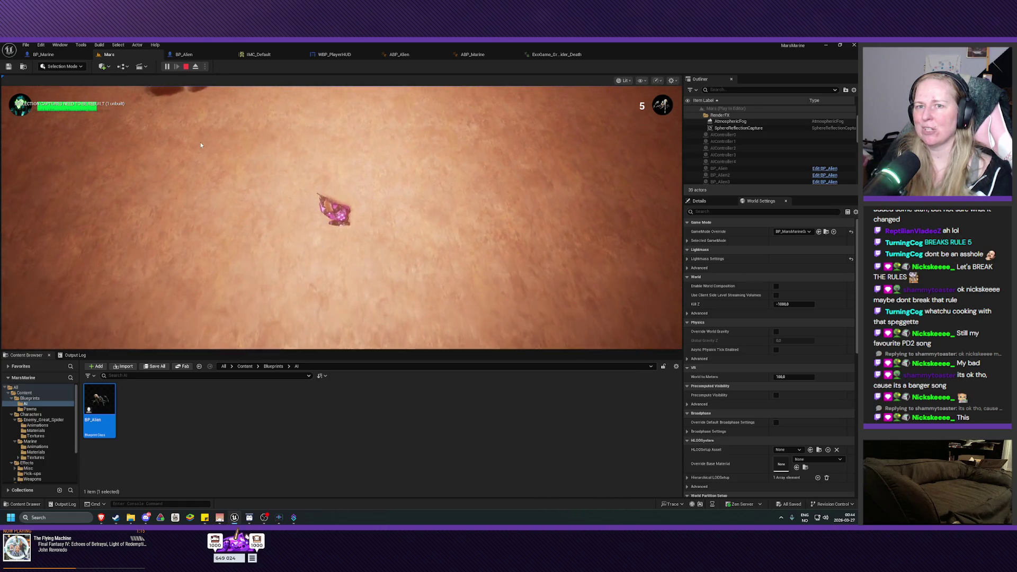
pyautogui.press('s')
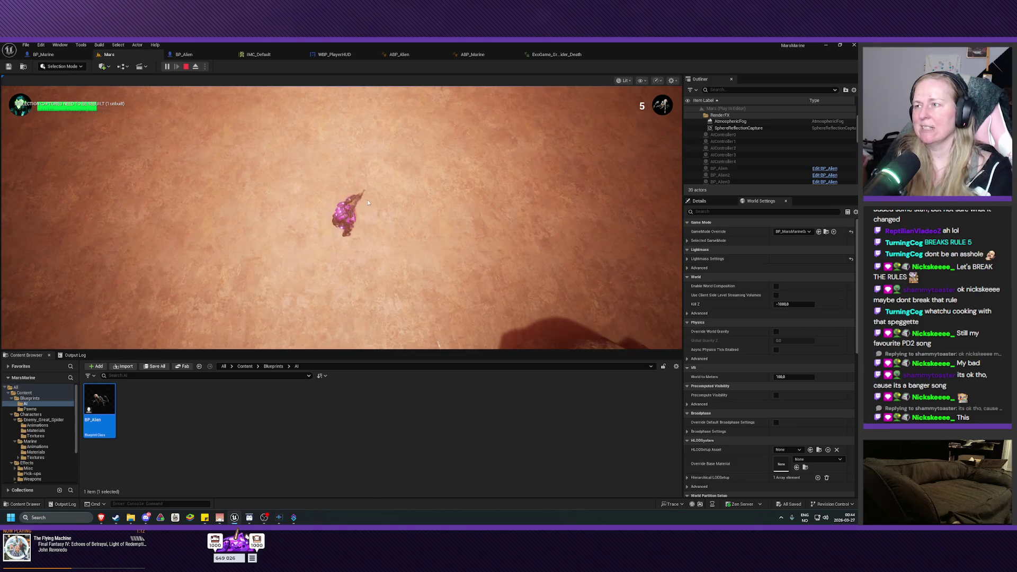
pyautogui.press('Escape')
pyautogui.scroll(-5, 394, 241)
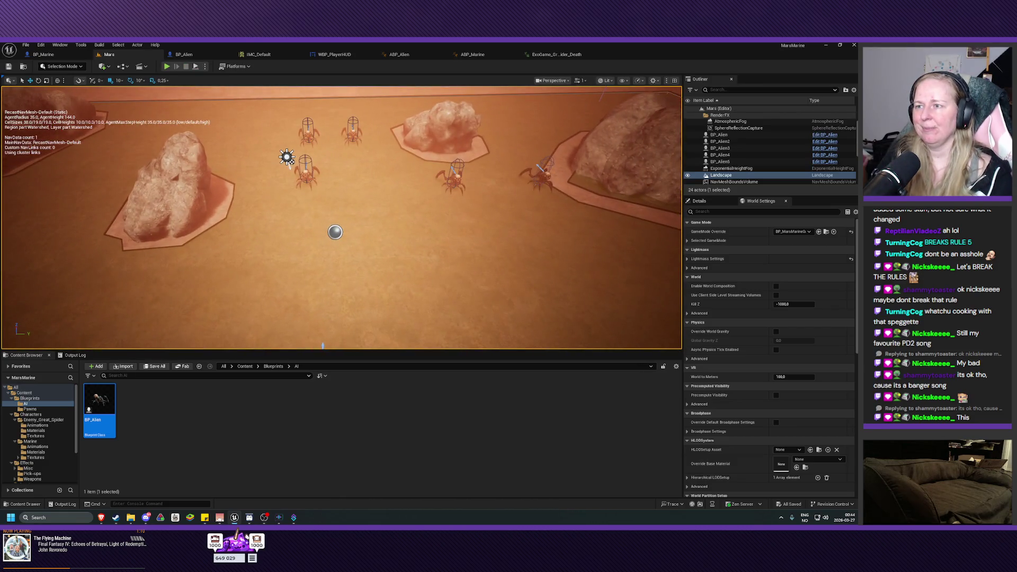
# Zoom out over the spiders and hide the navigation mesh debug display with P
pyautogui.scroll(-2, 342, 217)
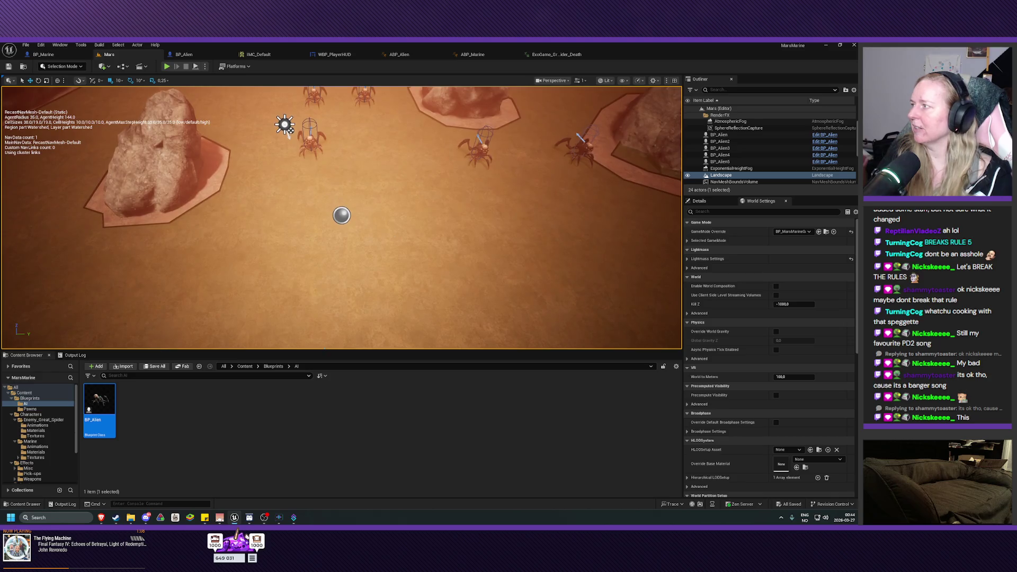
pyautogui.press('p')
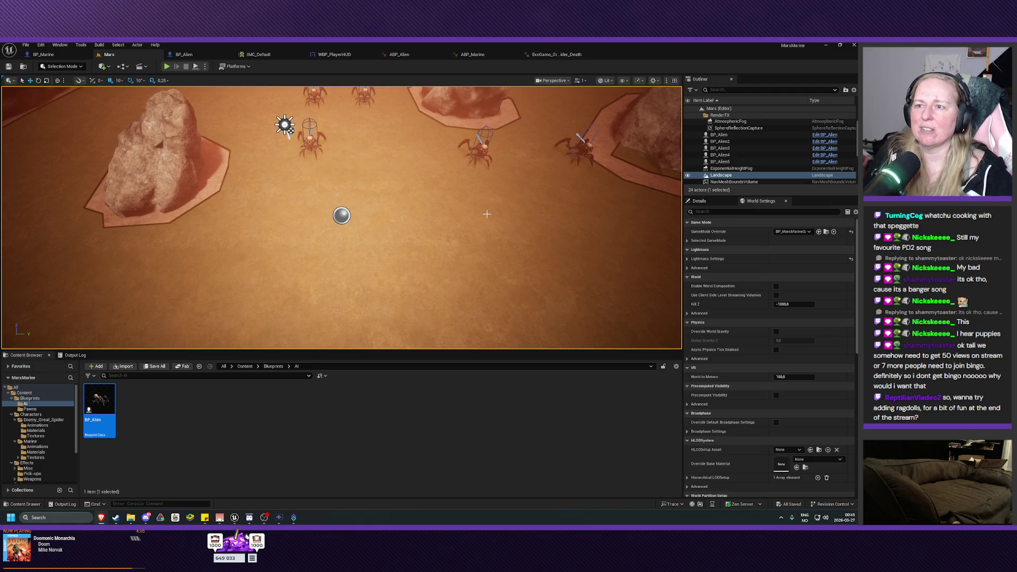
# Restore the navigation debug display and switch to BP_Alien's event graph
pyautogui.press('p')
pyautogui.scroll(5, 487, 214)
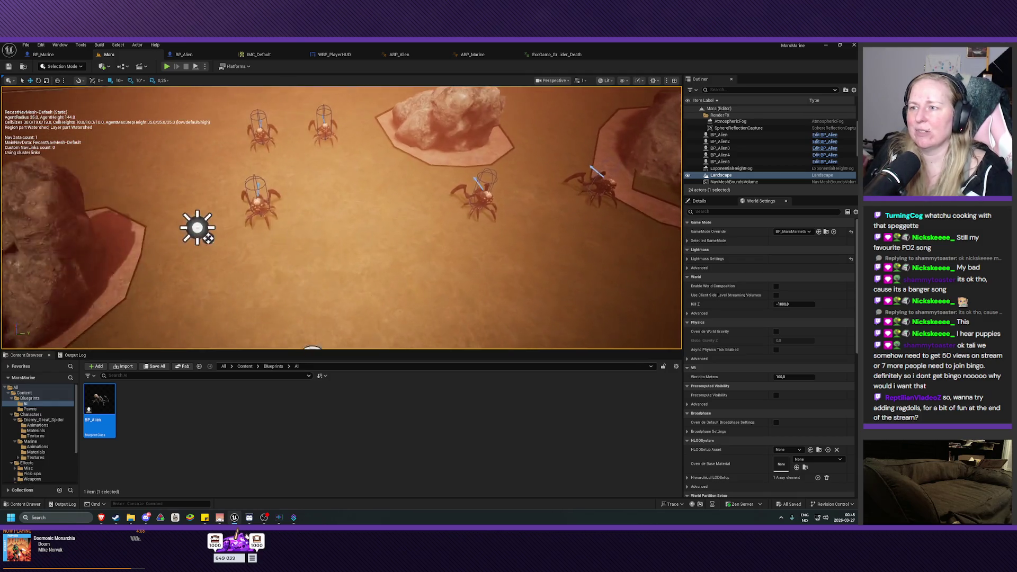
pyautogui.click(192, 56)
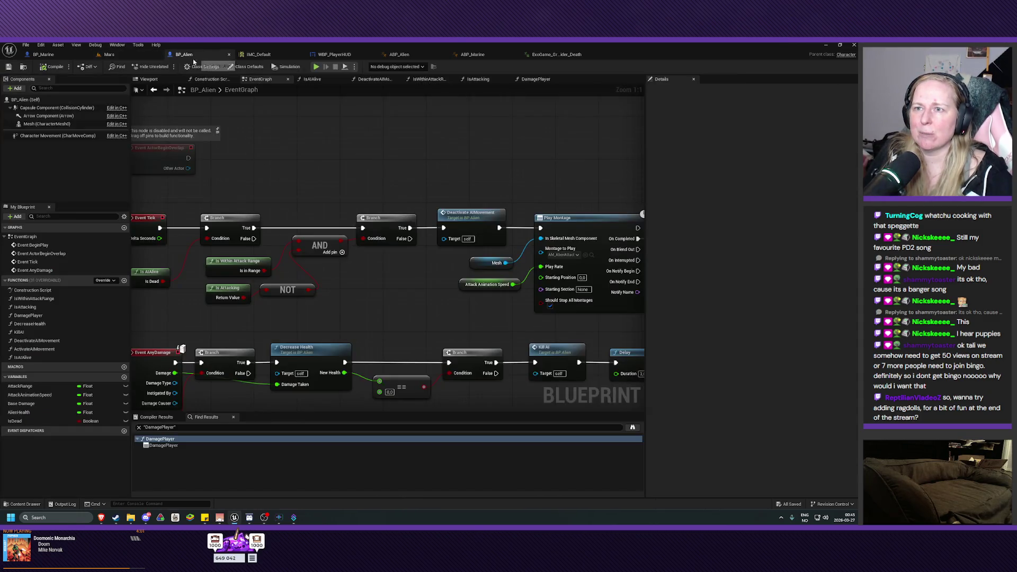
pyautogui.scroll(-1, 380, 164)
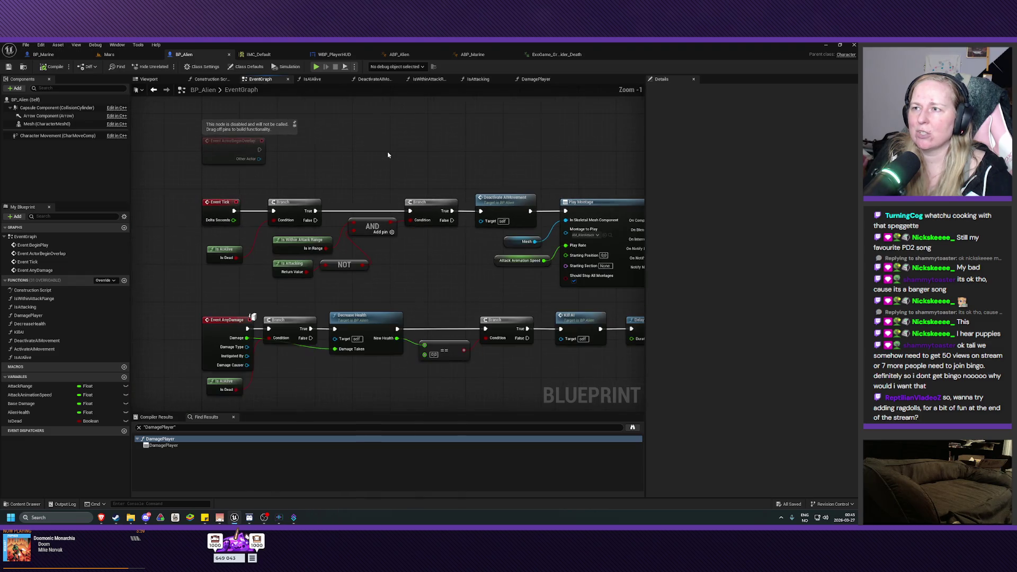
# Pan to the Kill AI call and open the KillAI function graph
pyautogui.moveTo(387, 155); pyautogui.dragTo(308, 107)
pyautogui.moveTo(457, 270); pyautogui.dragTo(335, 267)
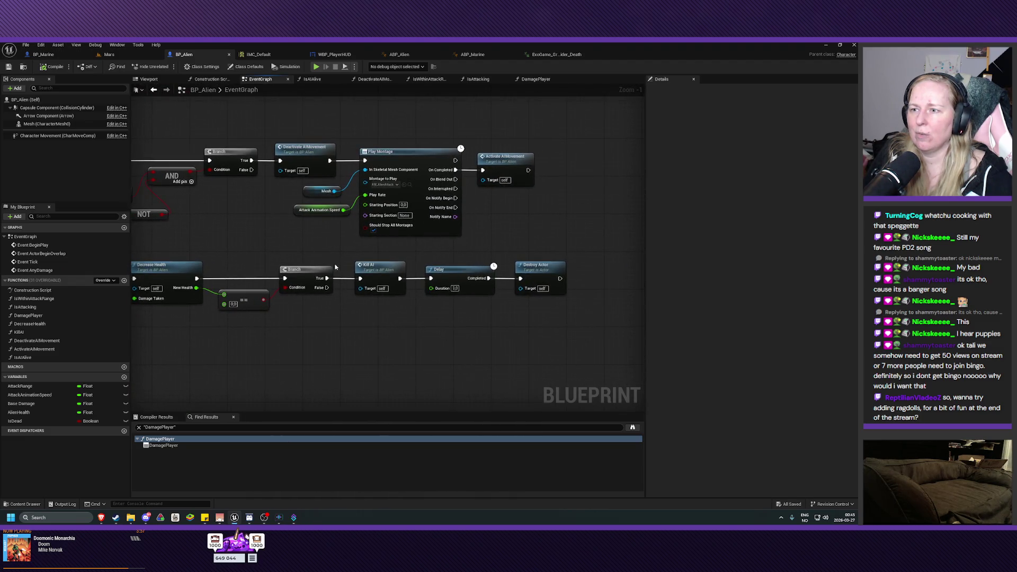
pyautogui.doubleClick(370, 269)
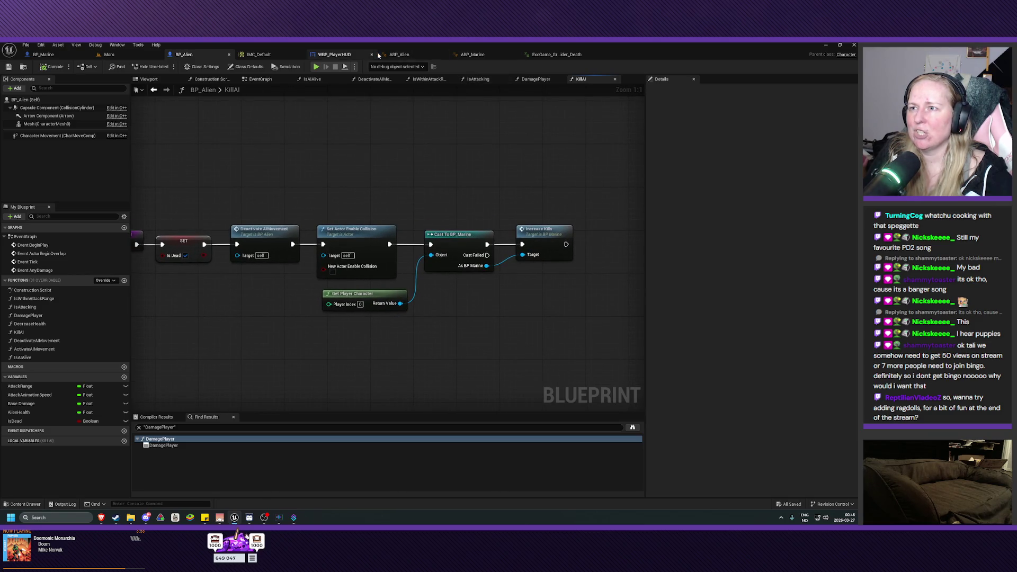
pyautogui.click(399, 54)
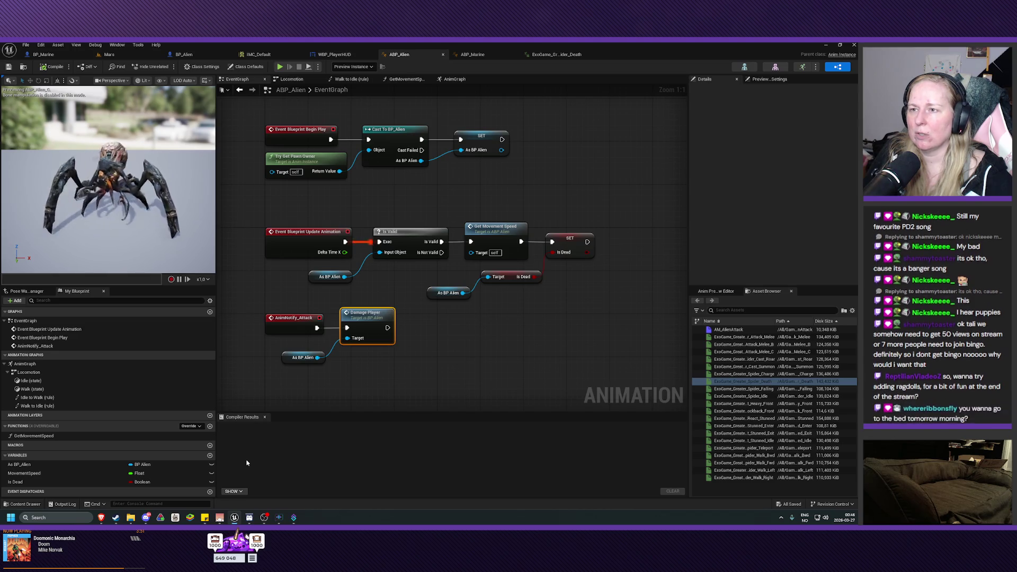
# Inspect the Blend Poses by bool death blend in ABP_Alien's AnimGraph, then go back to KillAI
pyautogui.click(451, 80)
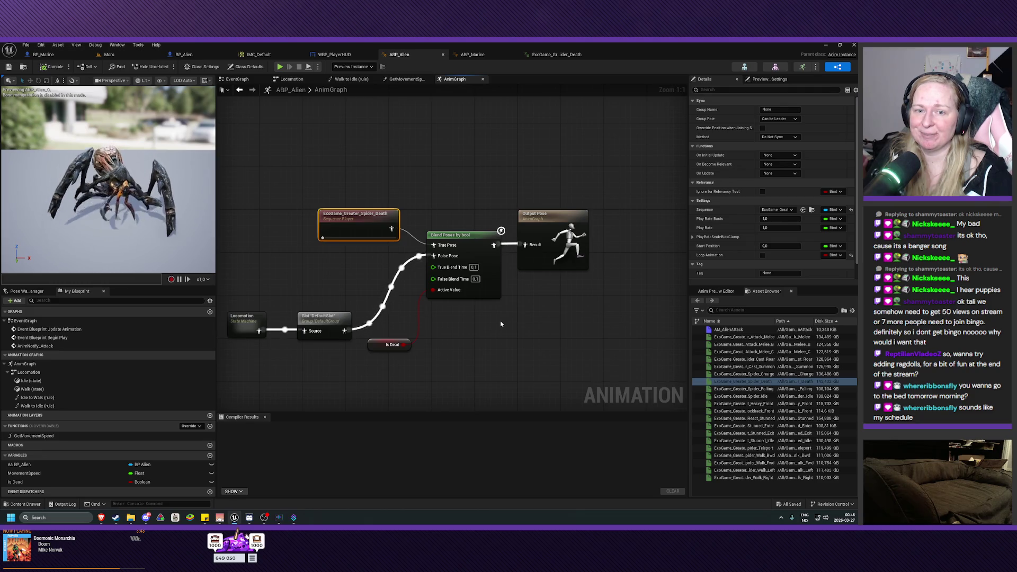
pyautogui.moveTo(501, 323); pyautogui.dragTo(517, 328)
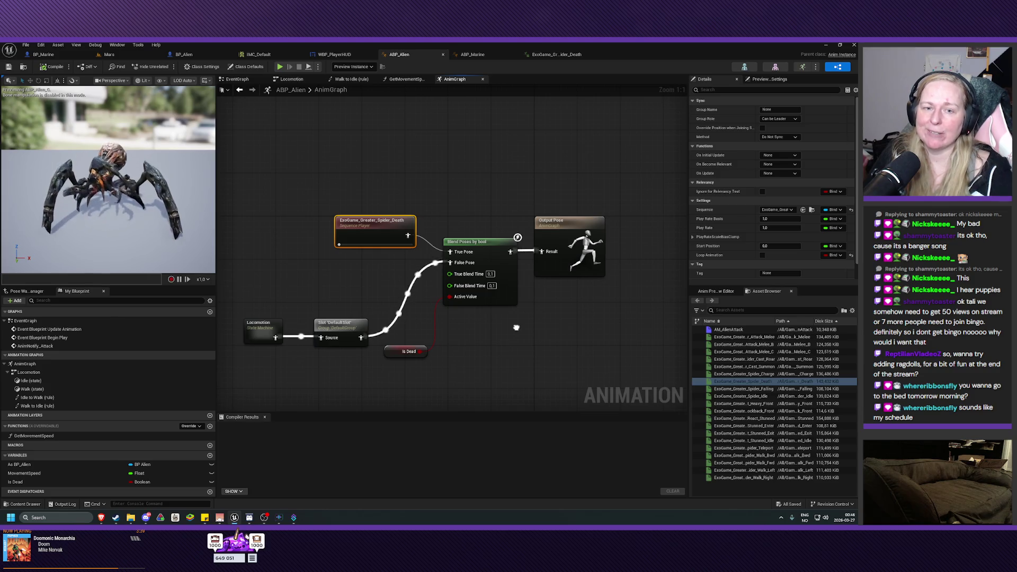
pyautogui.moveTo(516, 327); pyautogui.dragTo(495, 316)
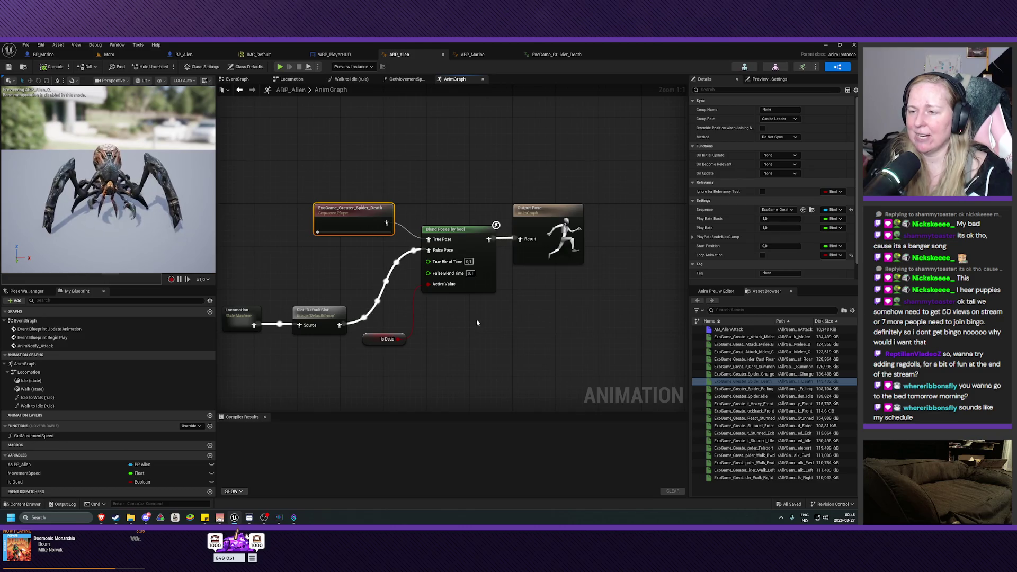
pyautogui.moveTo(485, 321); pyautogui.dragTo(491, 323)
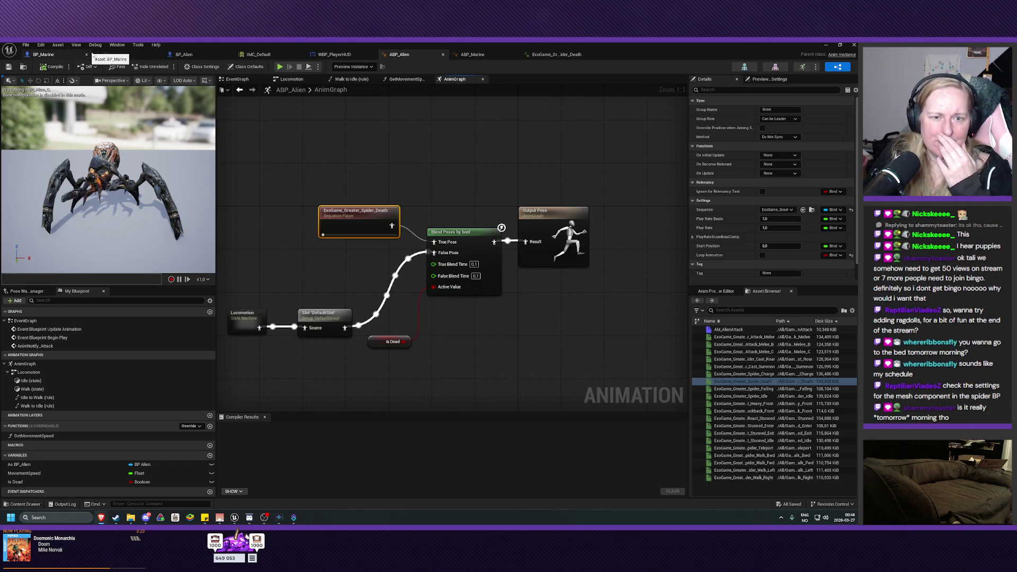
pyautogui.click(206, 55)
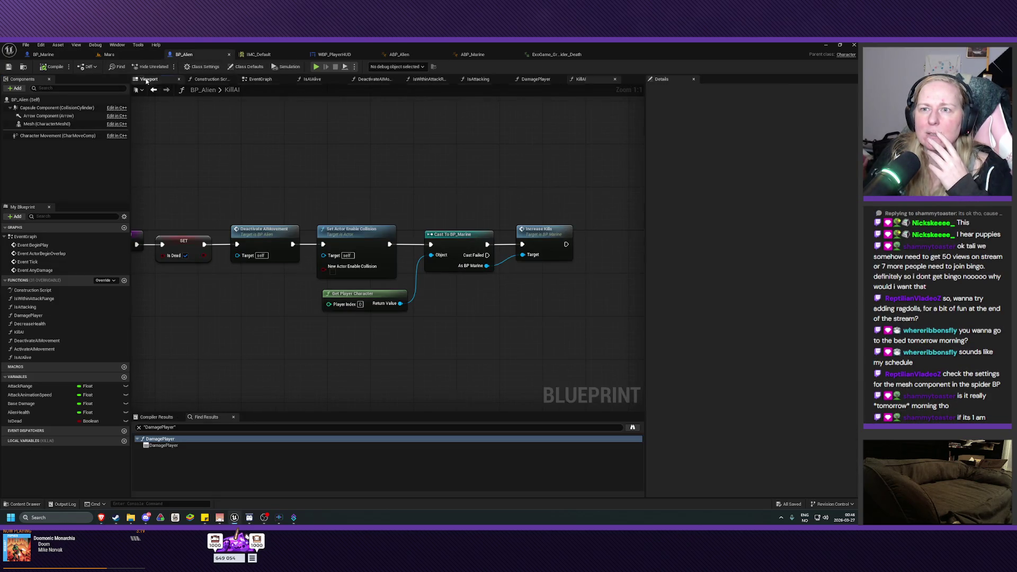
# Select and frame the spider's Mesh (CharacterMesh0) component in BP_Alien's viewport
pyautogui.click(148, 80)
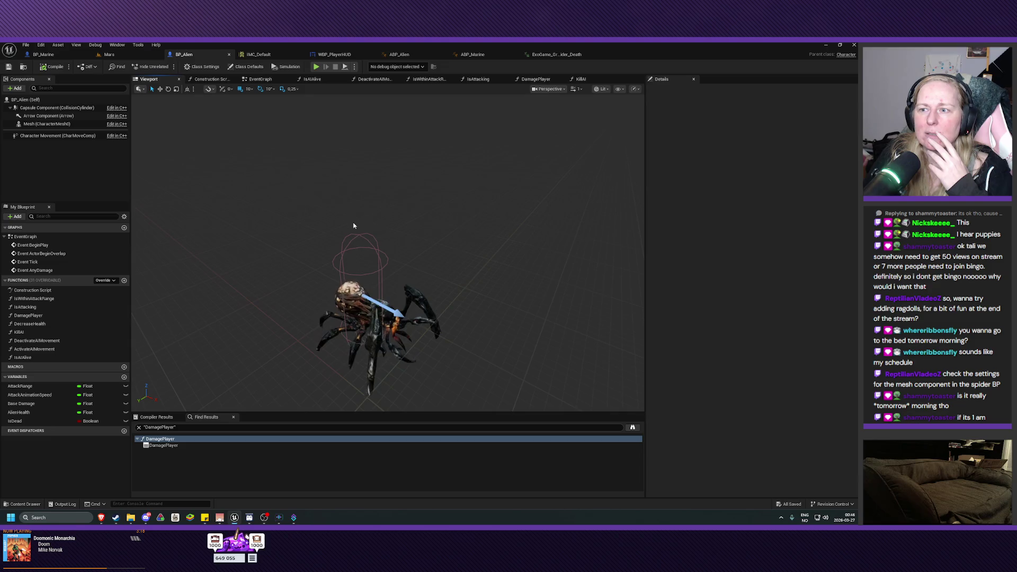
pyautogui.click(47, 124)
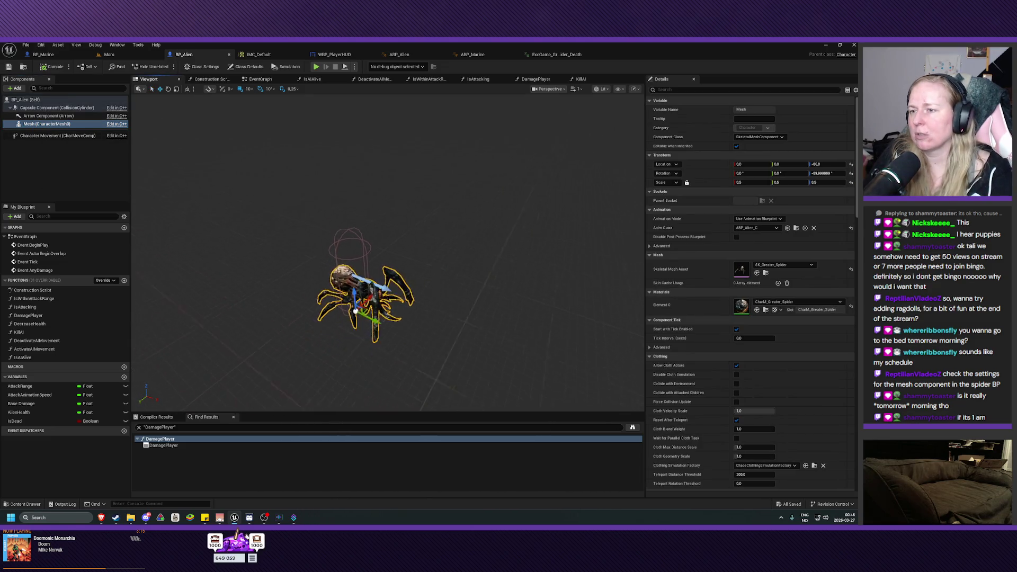
pyautogui.press('f')
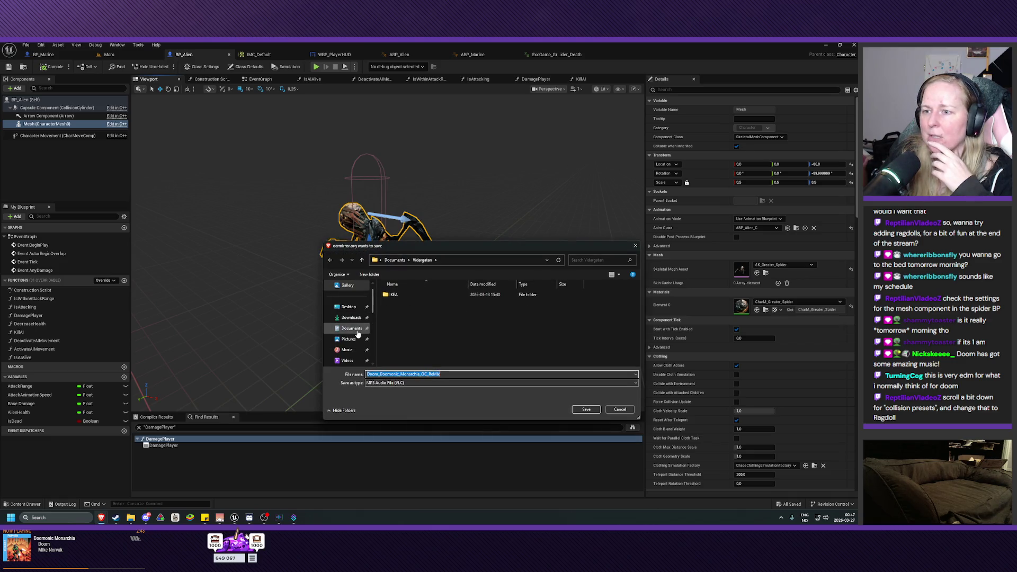
# Save the music download into the Music > OCRemix folder
pyautogui.click(347, 350)
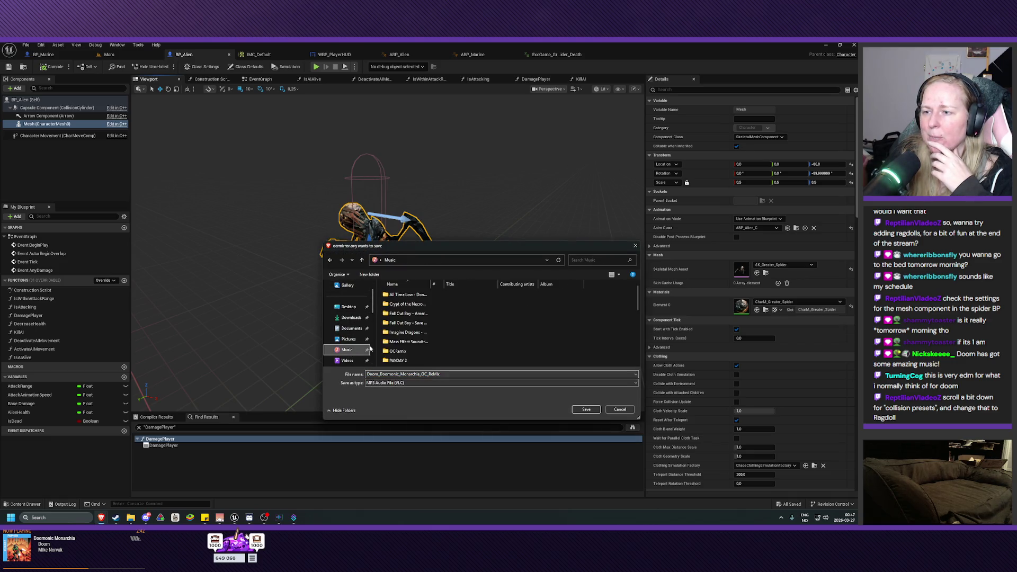
pyautogui.doubleClick(419, 350)
pyautogui.click(578, 409)
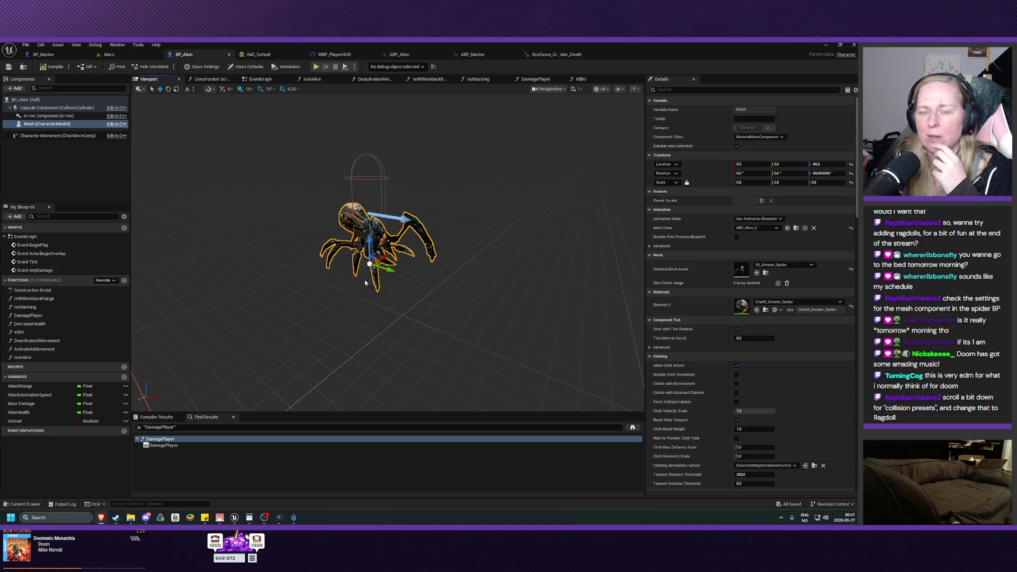
# Set the spider mesh's Collision Presets to Ragdoll in the Details panel
pyautogui.click(695, 321)
pyautogui.scroll(-5, 704, 387)
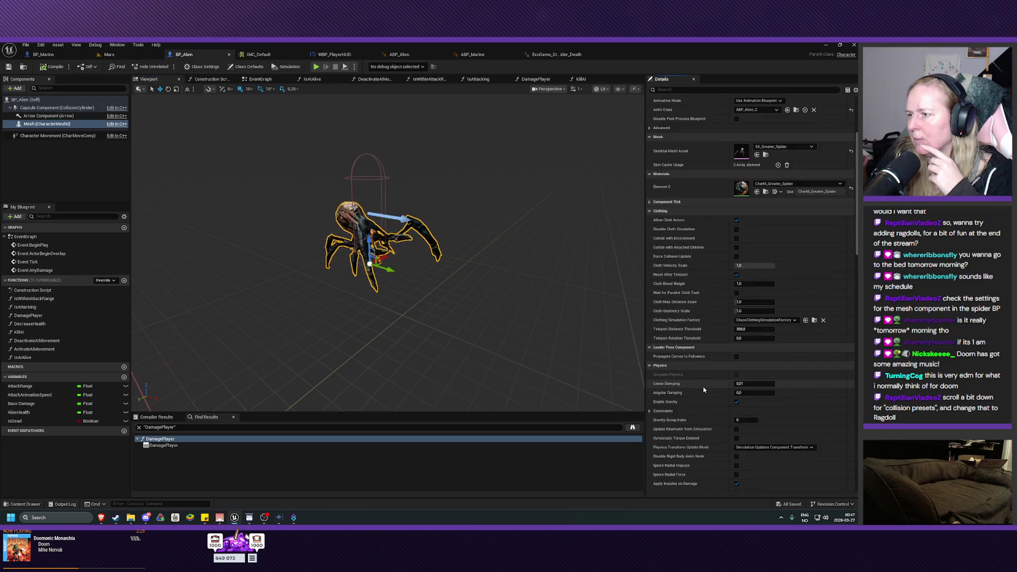
pyautogui.scroll(-2, 704, 390)
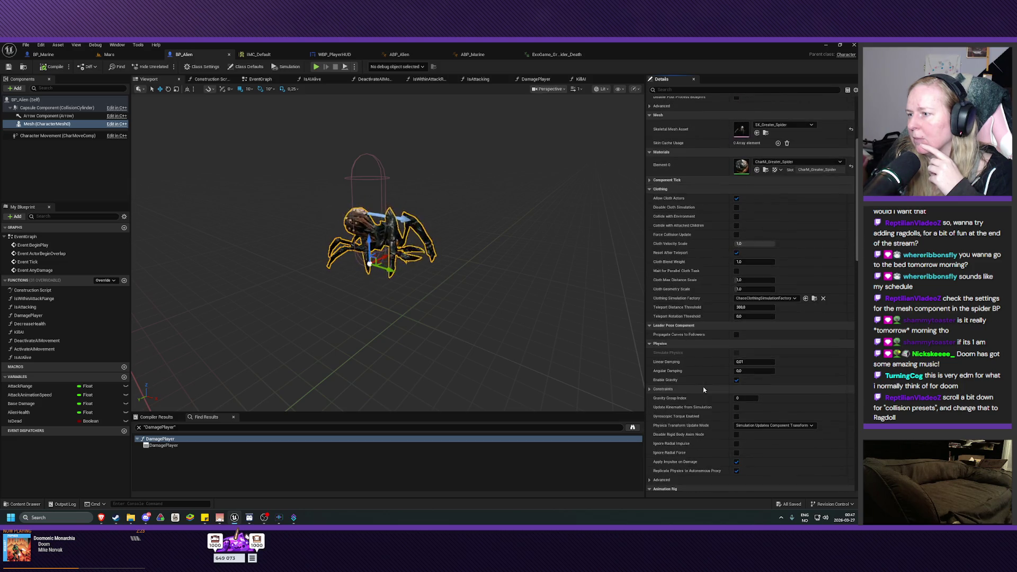
pyautogui.scroll(-10, 704, 389)
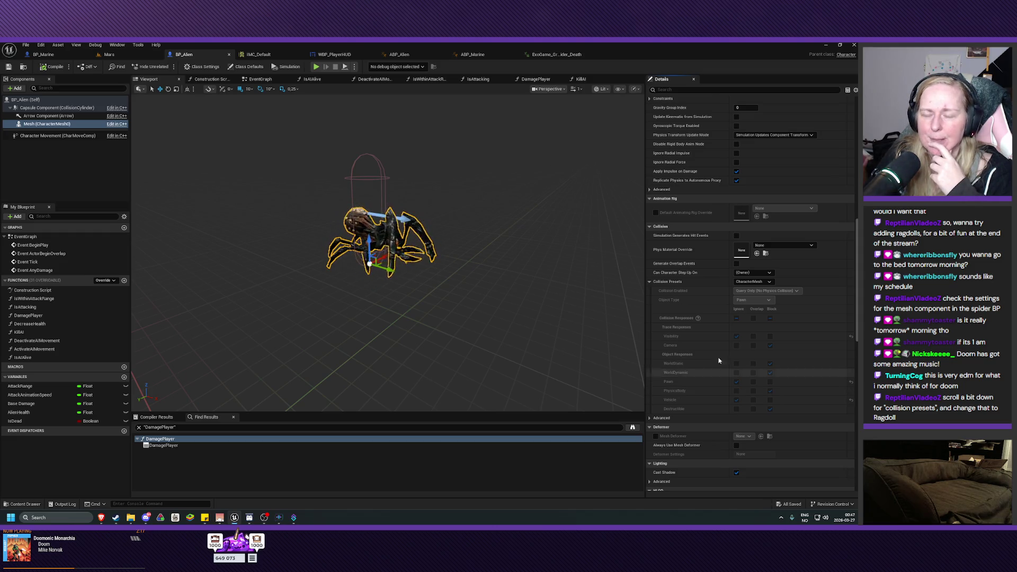
pyautogui.click(758, 281)
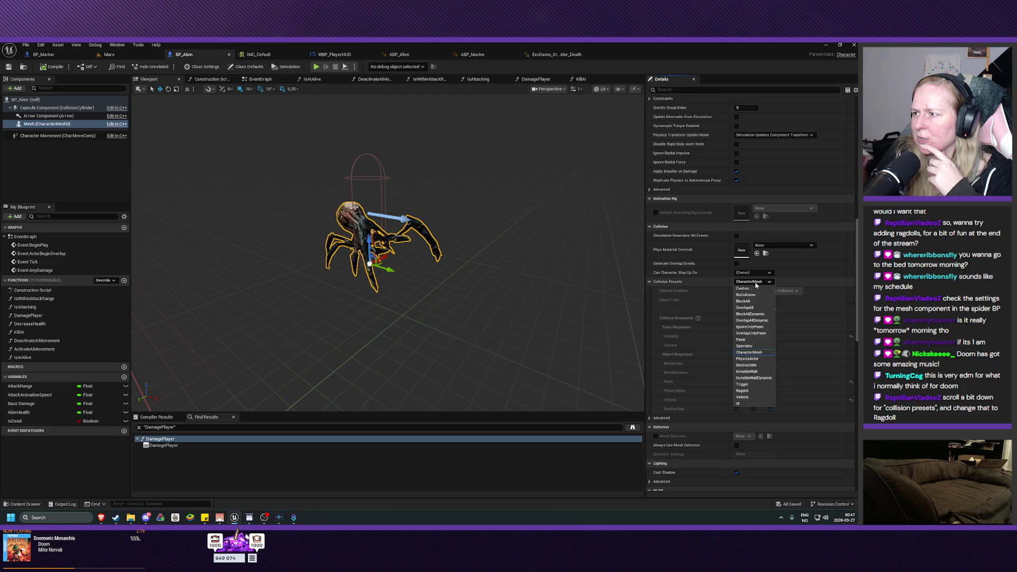
pyautogui.click(745, 393)
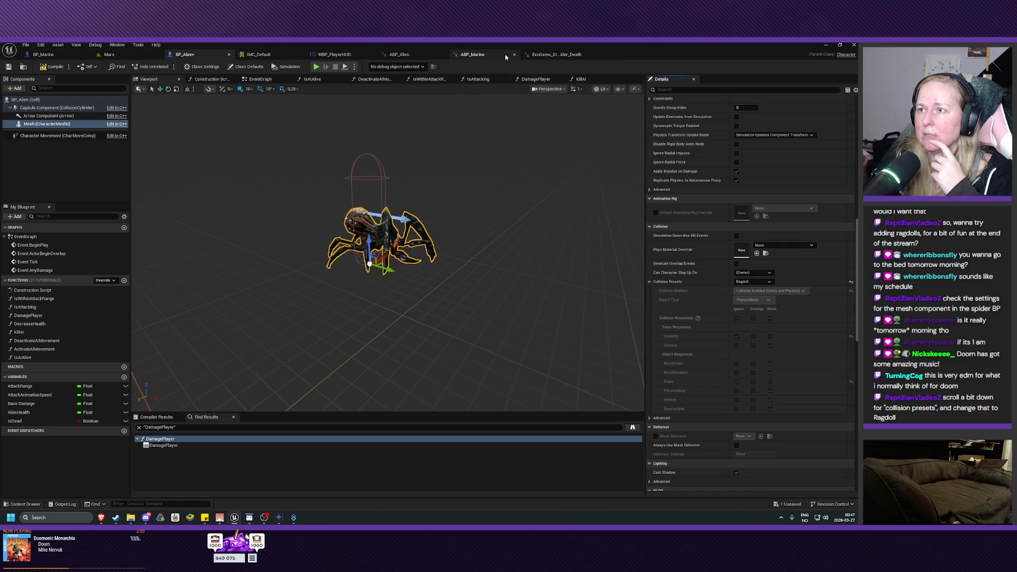
# Move the Mars level tab to the first position and save the BP_Alien blueprint
pyautogui.click(488, 55)
pyautogui.click(399, 55)
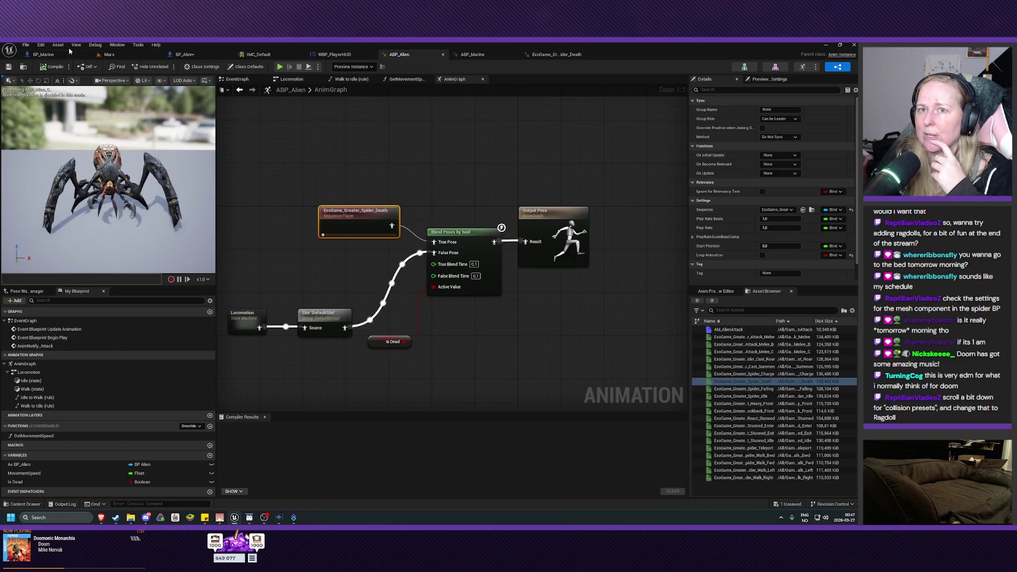
pyautogui.click(47, 55)
pyautogui.click(109, 55)
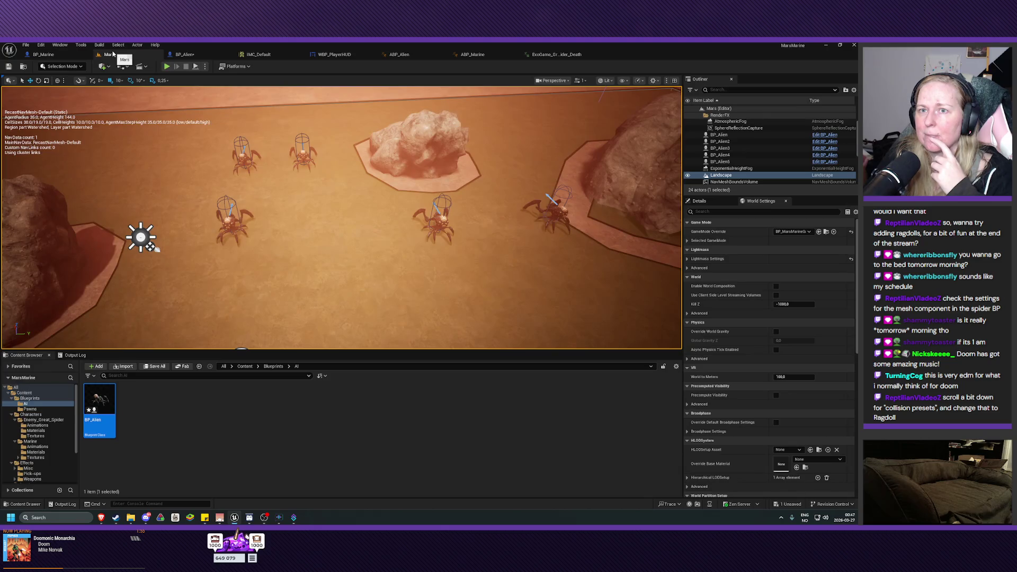
pyautogui.moveTo(88, 57); pyautogui.dragTo(38, 55)
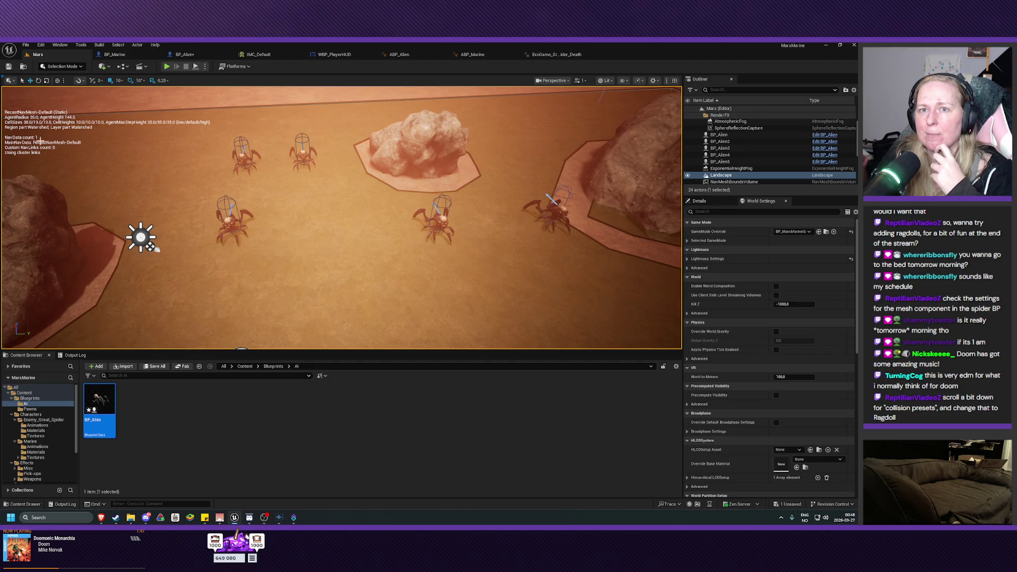
pyautogui.click(176, 54)
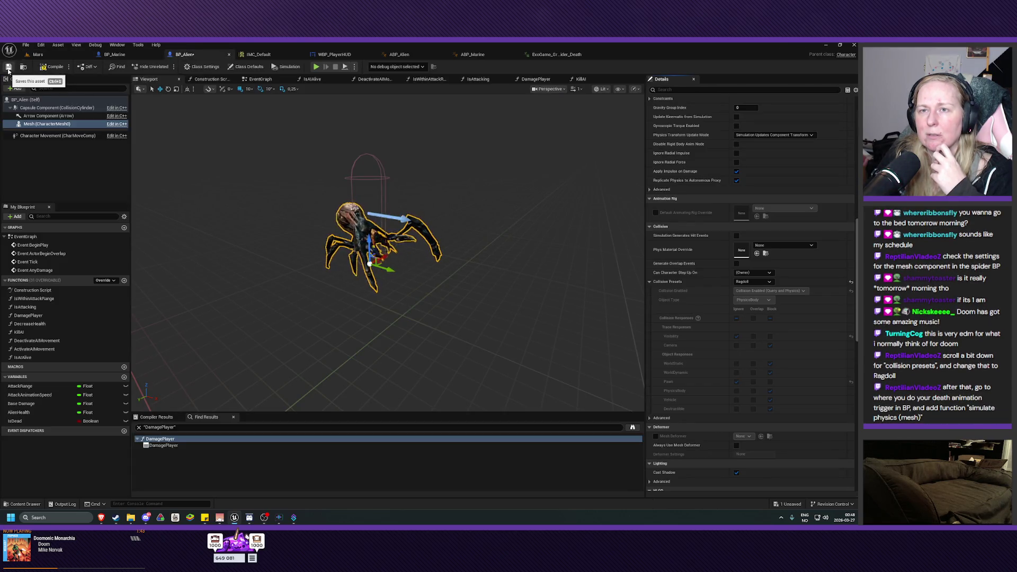
pyautogui.click(9, 71)
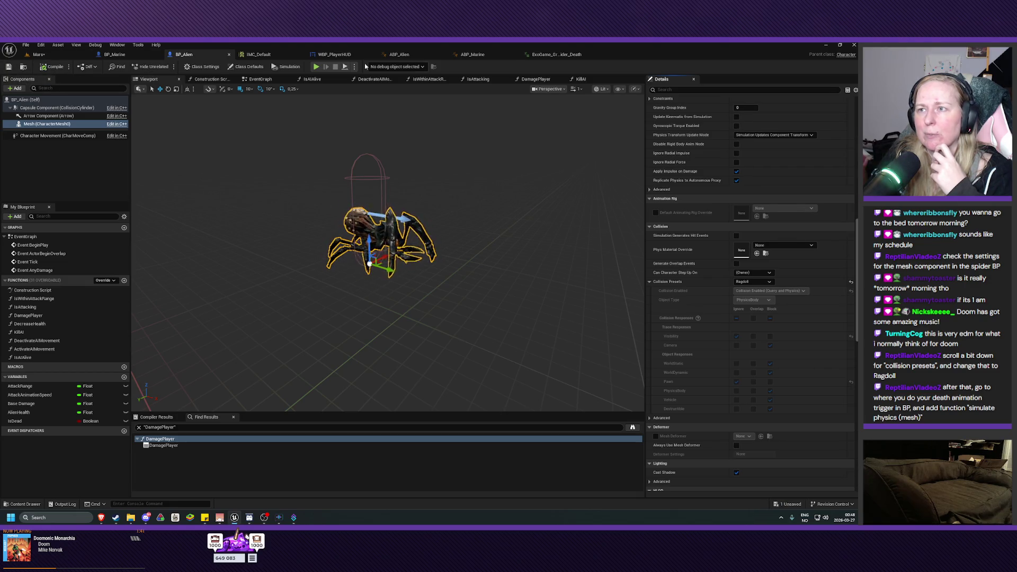
# Search the node list in ABP_Alien's AnimGraph for 'simulate p'
pyautogui.click(402, 55)
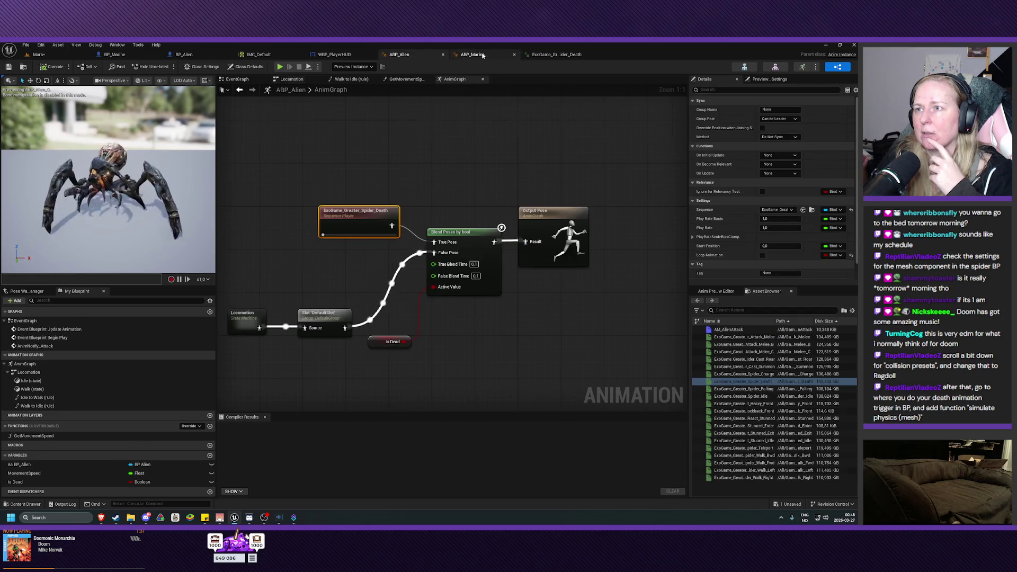
pyautogui.moveTo(485, 55); pyautogui.dragTo(416, 56)
pyautogui.click(470, 55)
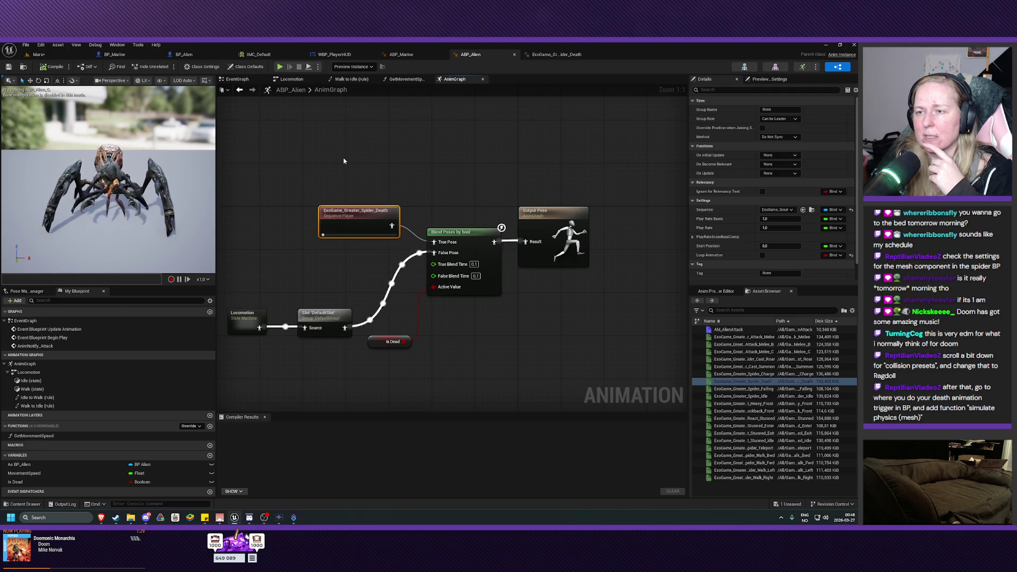
pyautogui.rightClick(344, 188)
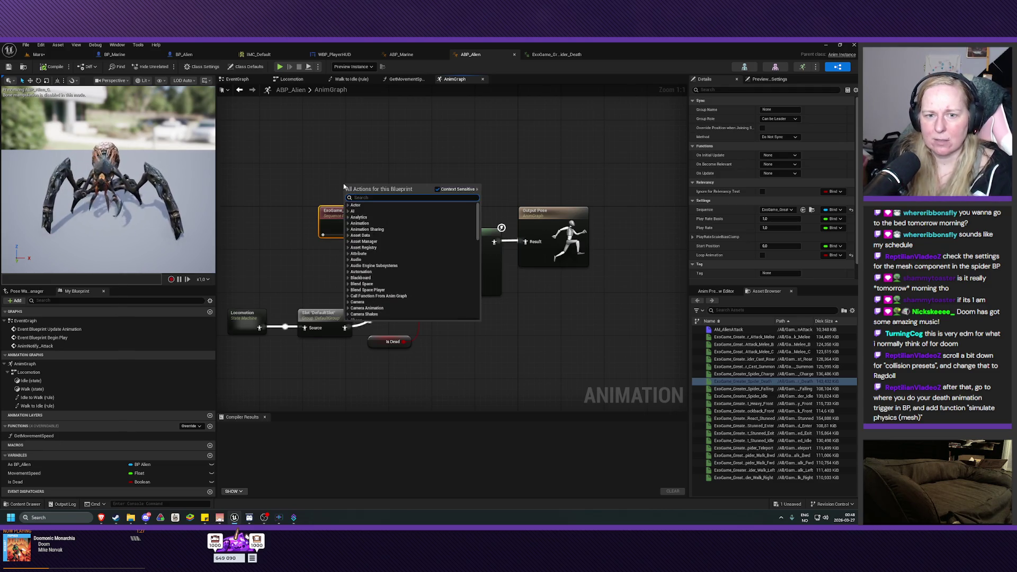
pyautogui.write('simulate p')
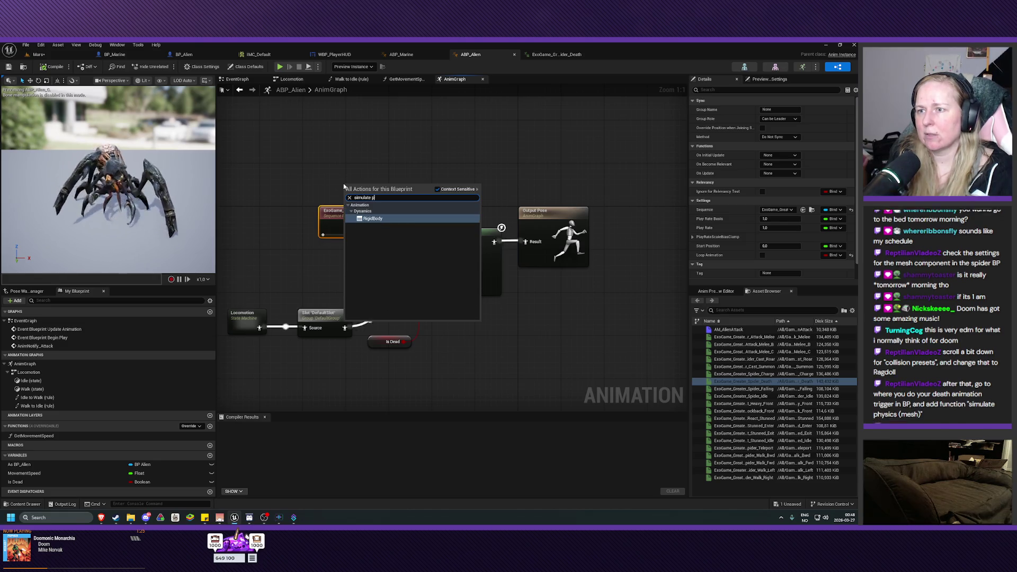
pyautogui.press('BackSpace')
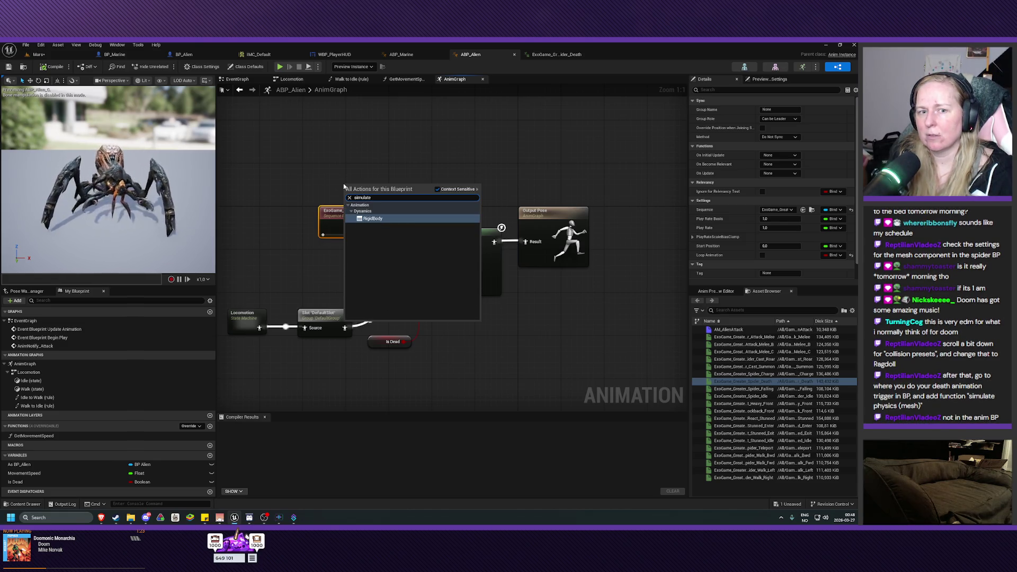
# Dismiss the node search without adding anything and show BP_Alien's EventGraph
pyautogui.press('BackSpace')
pyautogui.press('BackSpace')
pyautogui.press('BackSpace')
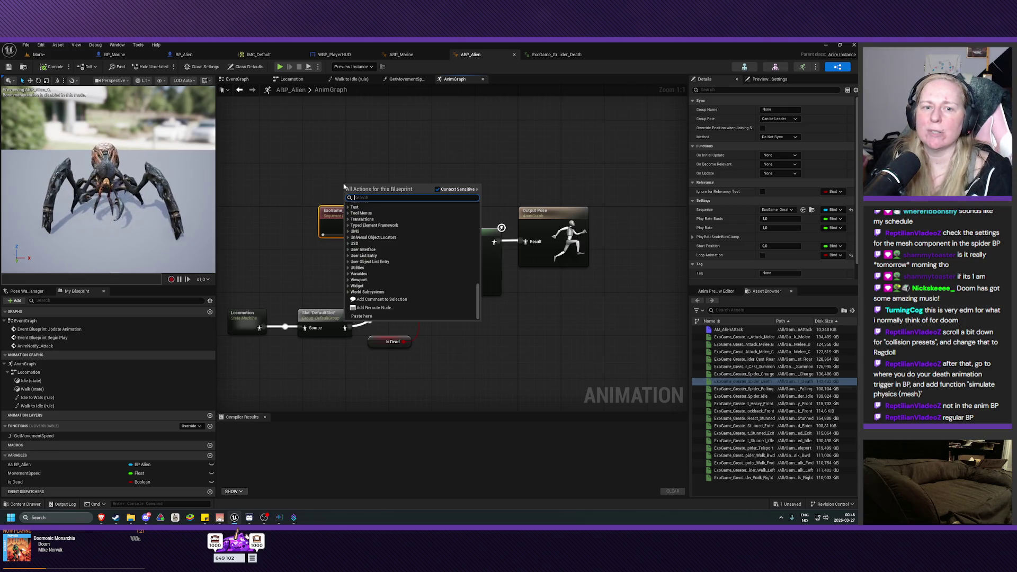
pyautogui.click(352, 174)
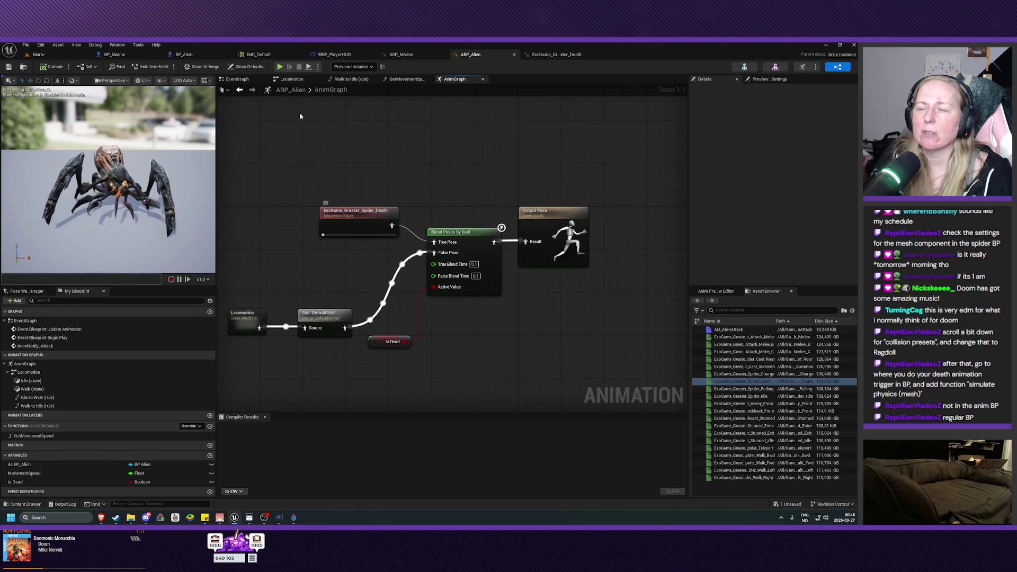
pyautogui.click(185, 54)
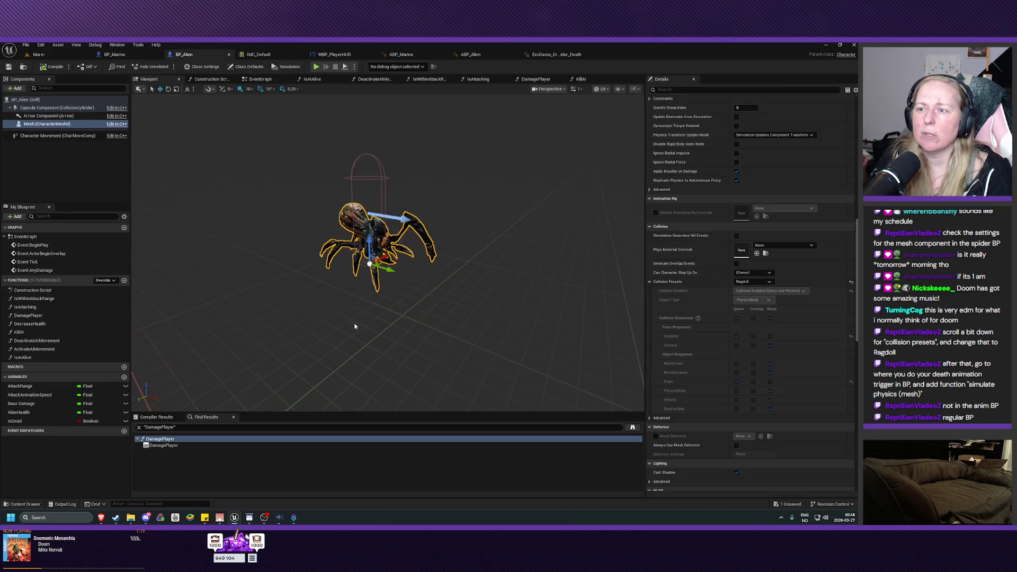
pyautogui.click(260, 79)
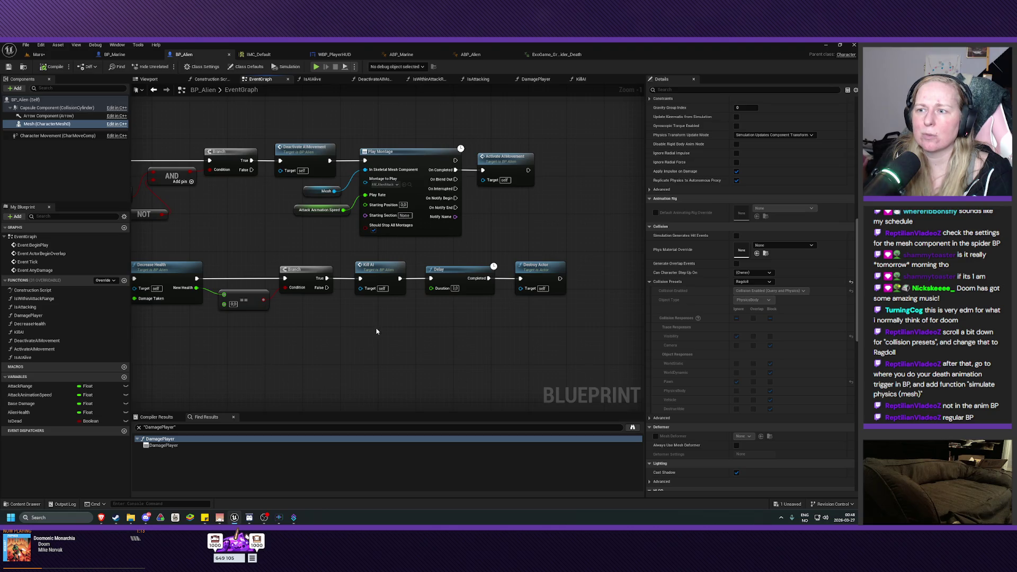
# In KillAI, add a Set Simulate Physics node for the Mesh right after Increase Kills
pyautogui.doubleClick(395, 268)
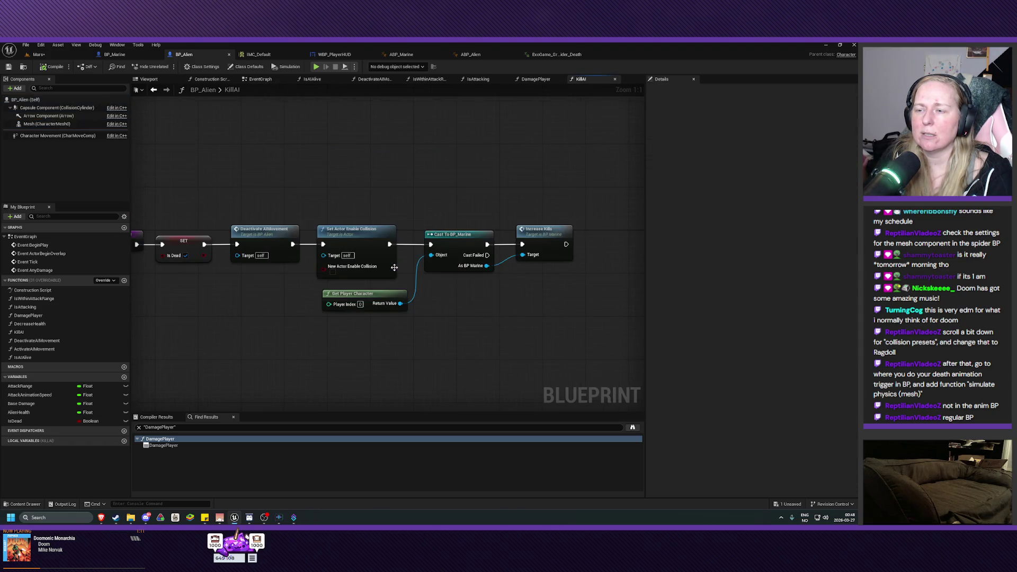
pyautogui.moveTo(508, 318); pyautogui.dragTo(480, 326)
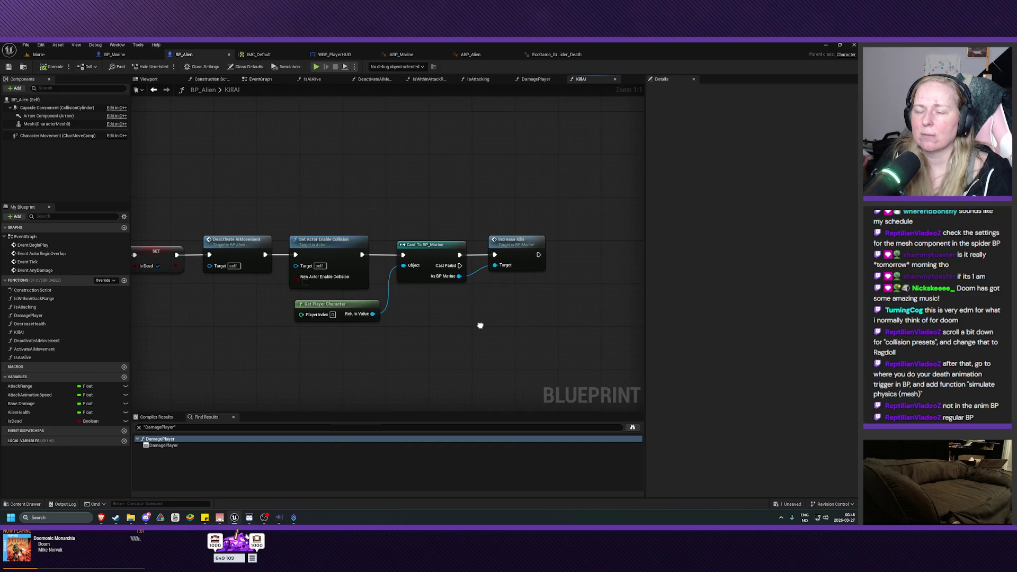
pyautogui.moveTo(264, 272)
pyautogui.mouseDown()
pyautogui.moveTo(345, 320)
pyautogui.moveTo(295, 290)
pyautogui.mouseUp()
pyautogui.rightClick(295, 290)
pyautogui.write('simulate')
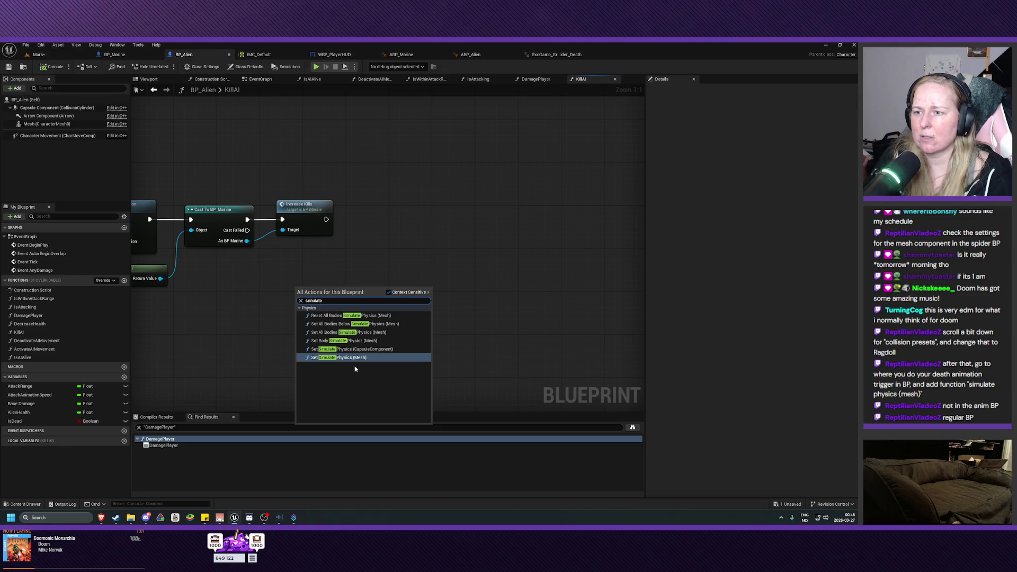
pyautogui.click(344, 358)
pyautogui.scroll(-2, 431, 240)
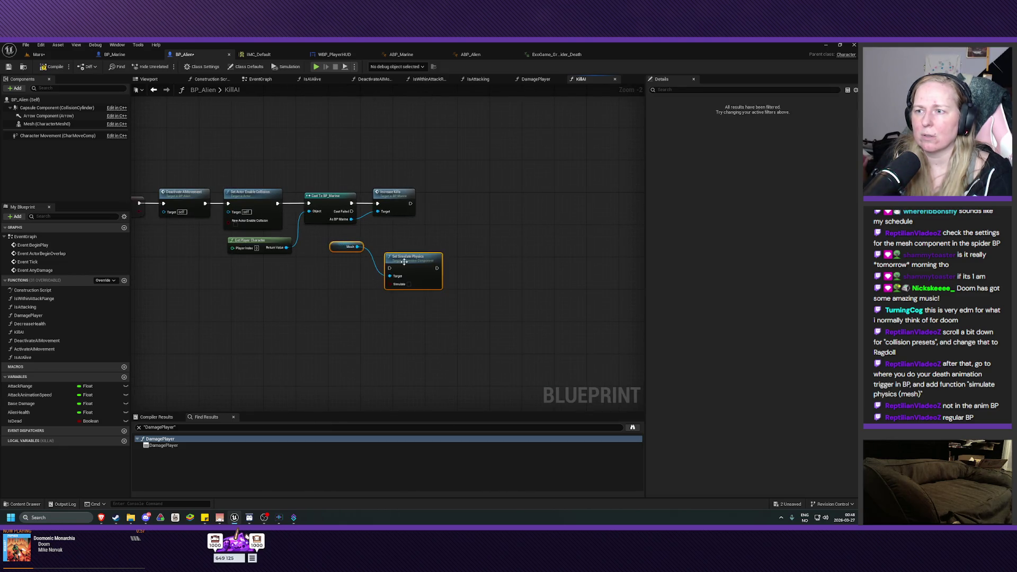
pyautogui.moveTo(404, 262); pyautogui.dragTo(456, 198)
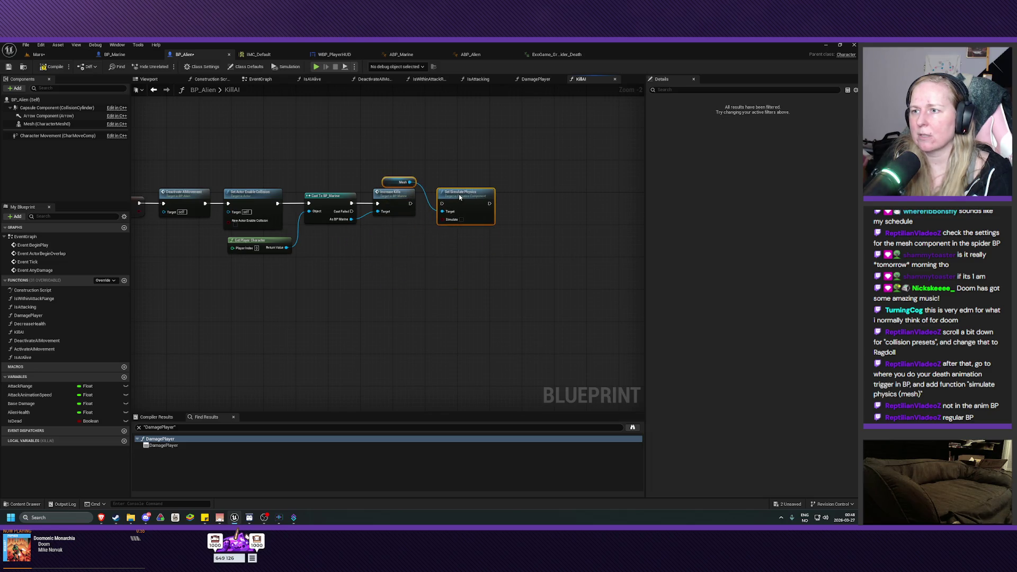
# Position the Mesh getter next to its target and tick Simulate on the node
pyautogui.click(387, 188)
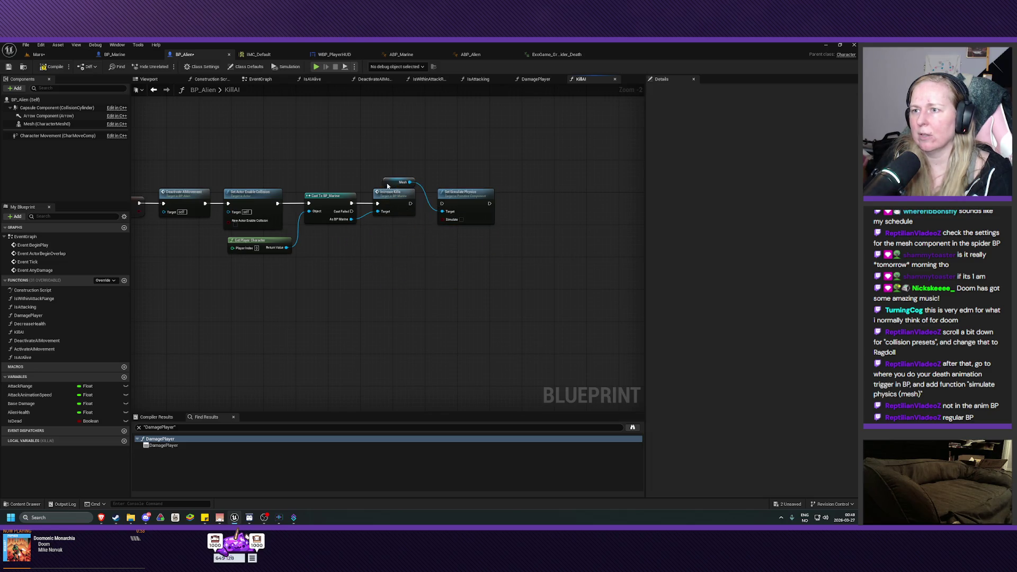
pyautogui.moveTo(387, 184); pyautogui.dragTo(386, 250)
pyautogui.moveTo(187, 201)
pyautogui.mouseDown()
pyautogui.moveTo(281, 204)
pyautogui.moveTo(431, 277)
pyautogui.moveTo(484, 215)
pyautogui.mouseUp()
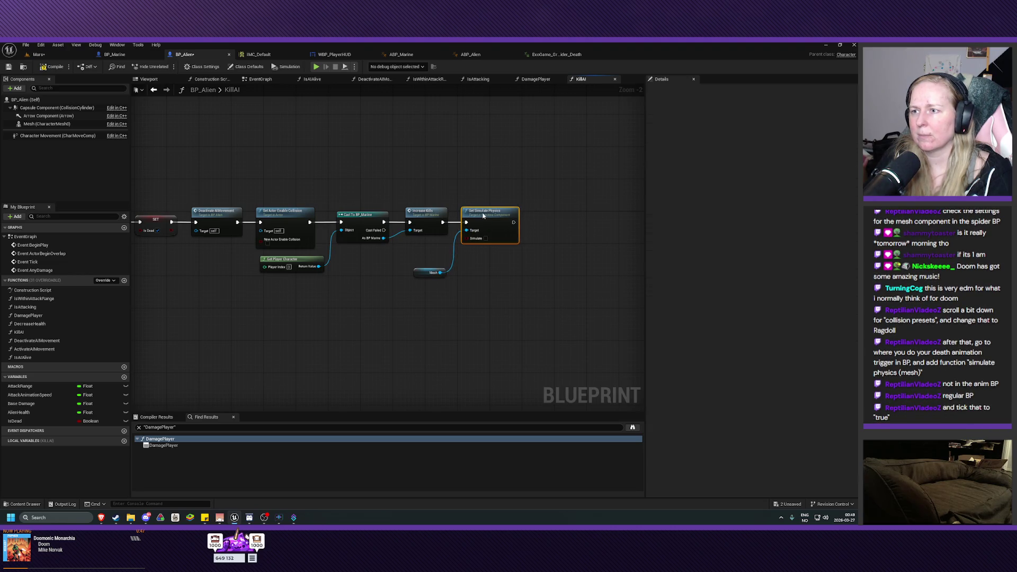
pyautogui.moveTo(422, 272); pyautogui.dragTo(423, 247)
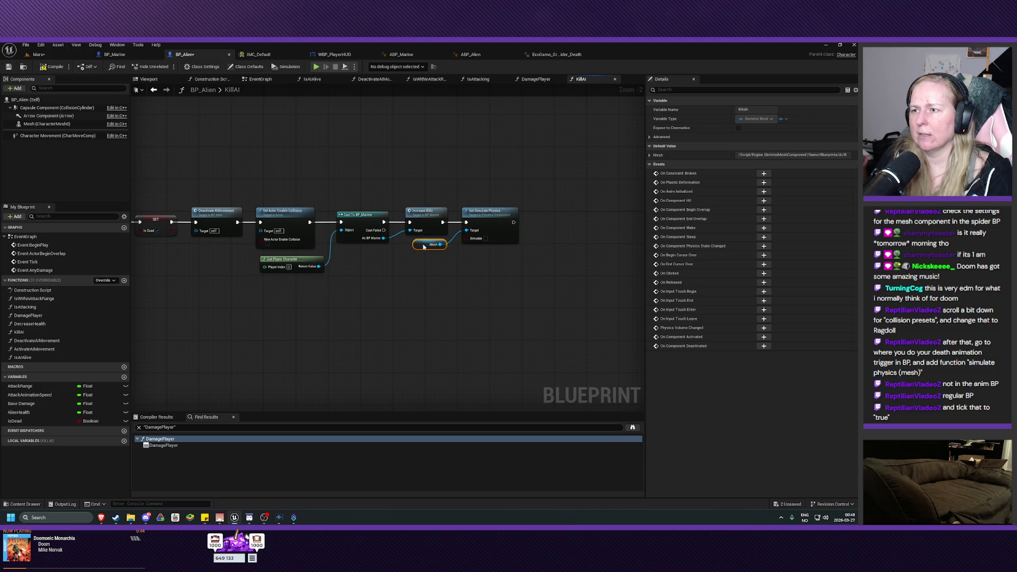
pyautogui.click(486, 239)
pyautogui.scroll(2, 477, 290)
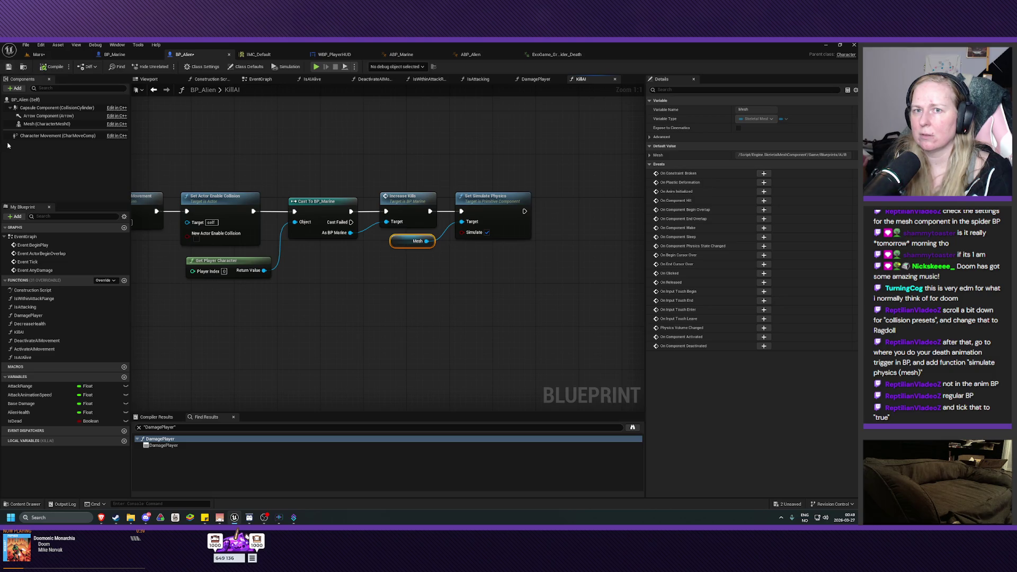
# Save BP_Alien, nudge the Mesh getter into place, and save again
pyautogui.click(9, 67)
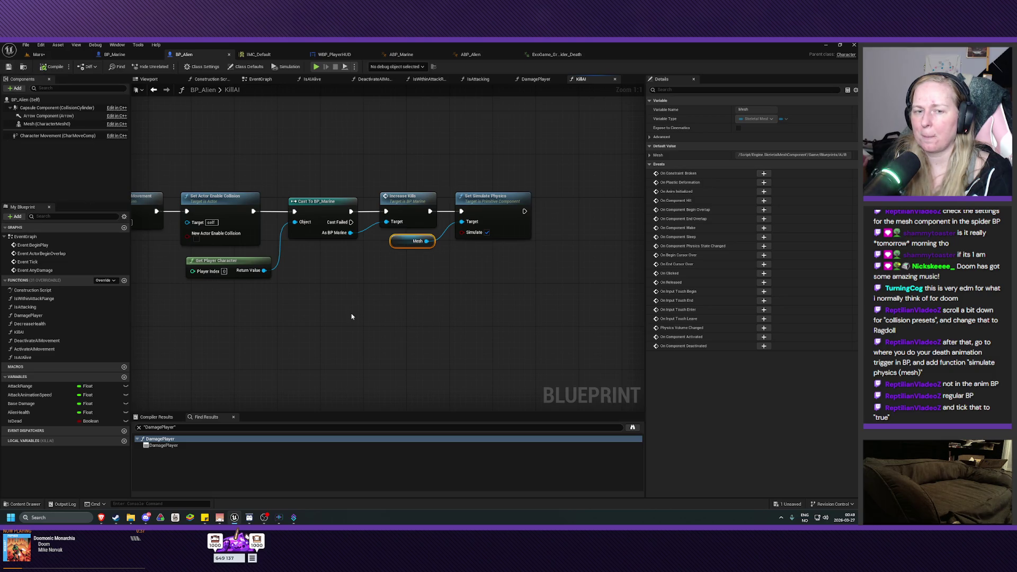
pyautogui.moveTo(352, 317)
pyautogui.mouseDown()
pyautogui.moveTo(386, 311)
pyautogui.moveTo(387, 329)
pyautogui.moveTo(319, 340)
pyautogui.mouseUp()
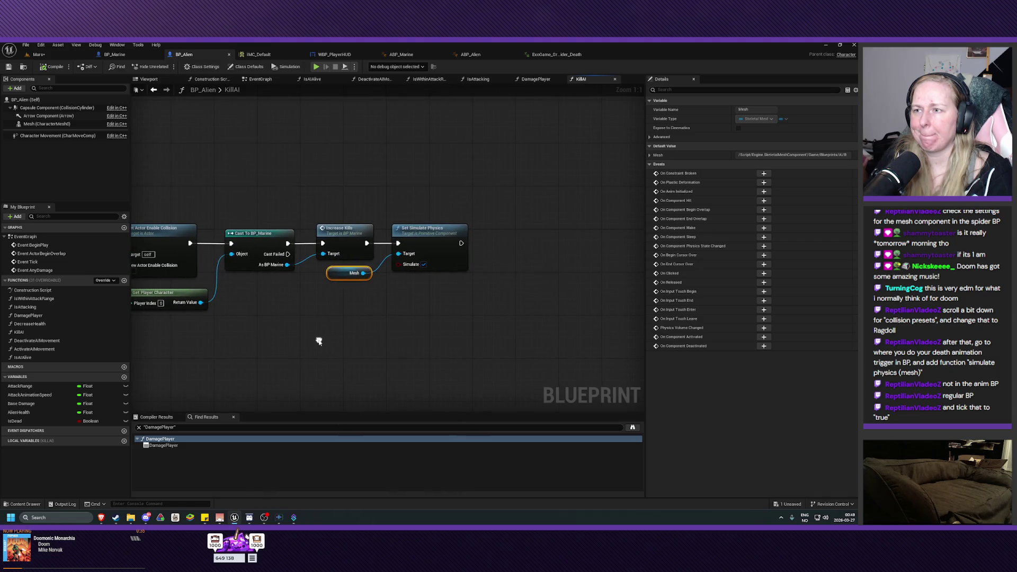
pyautogui.scroll(-2, 318, 343)
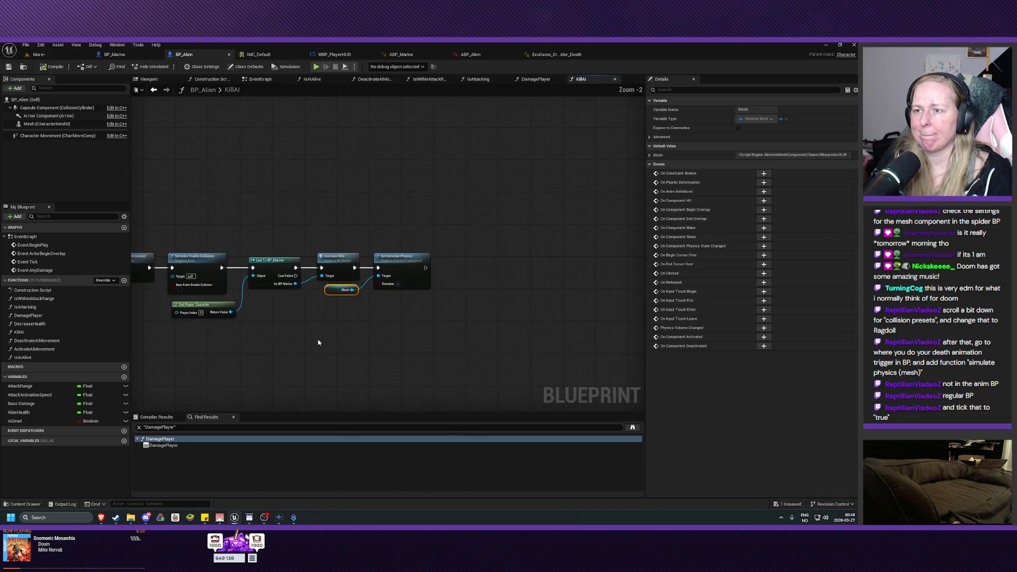
pyautogui.moveTo(331, 294); pyautogui.dragTo(335, 299)
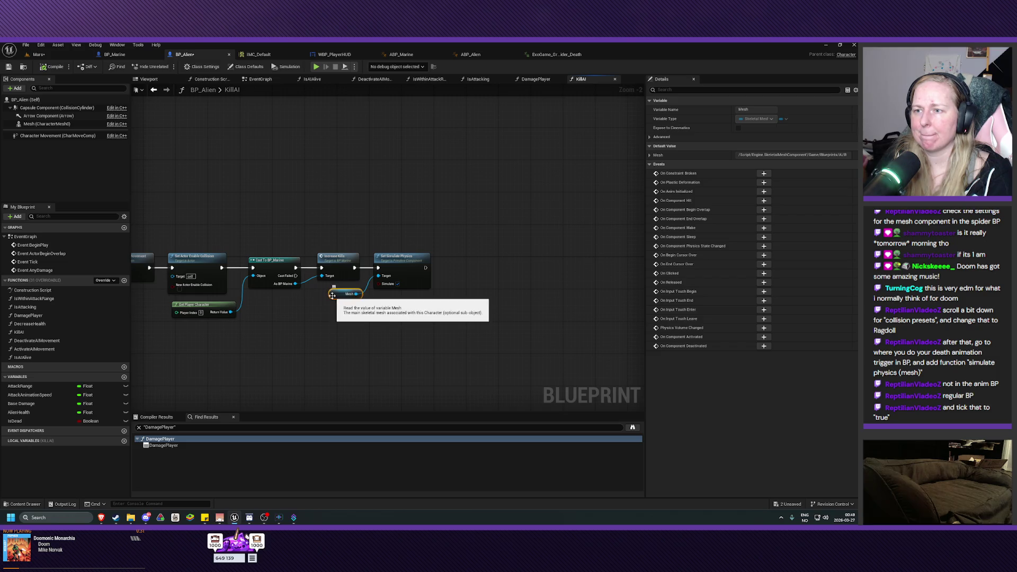
pyautogui.click(8, 68)
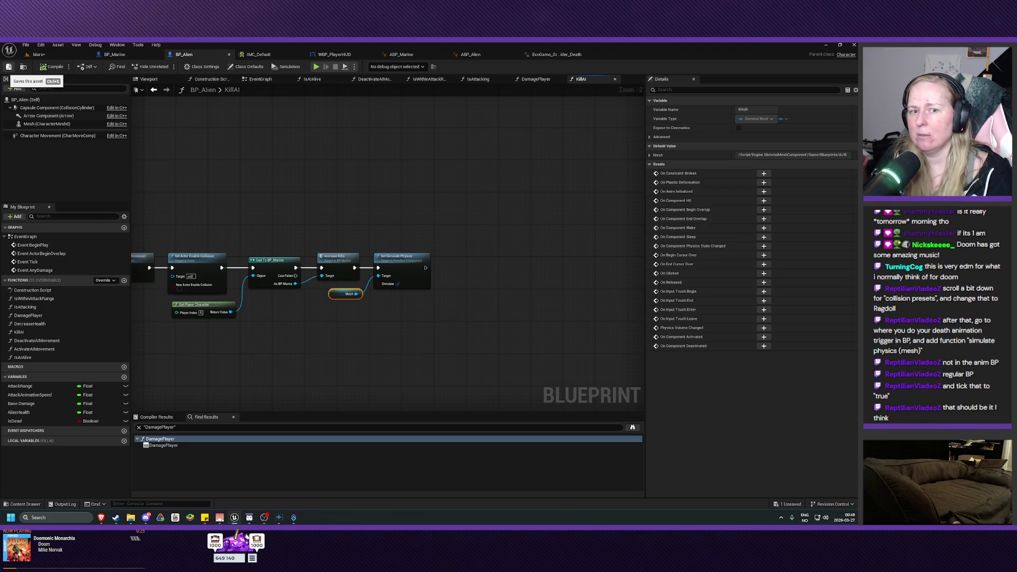
pyautogui.click(33, 57)
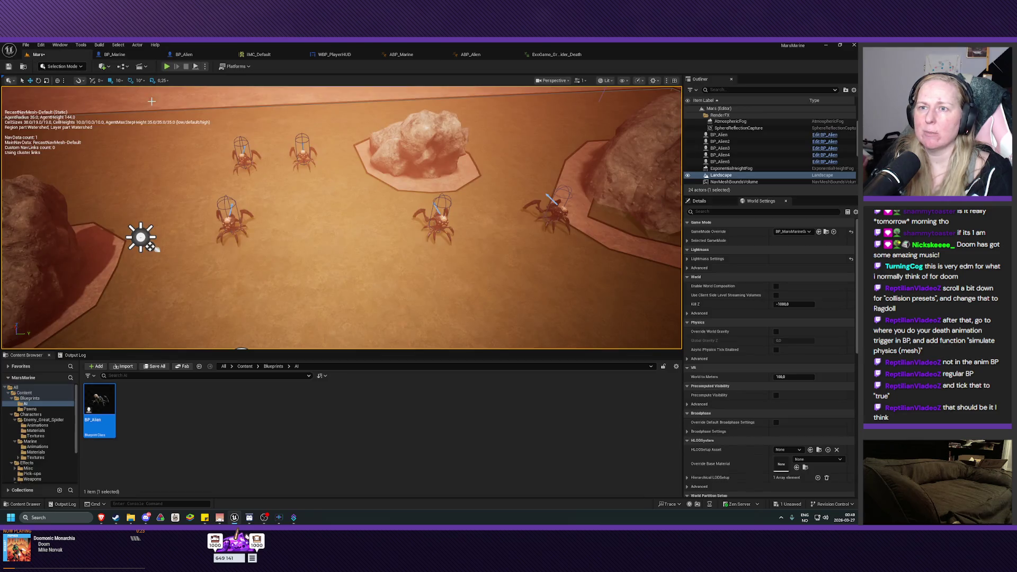
pyautogui.hotkey('alt', 'p')
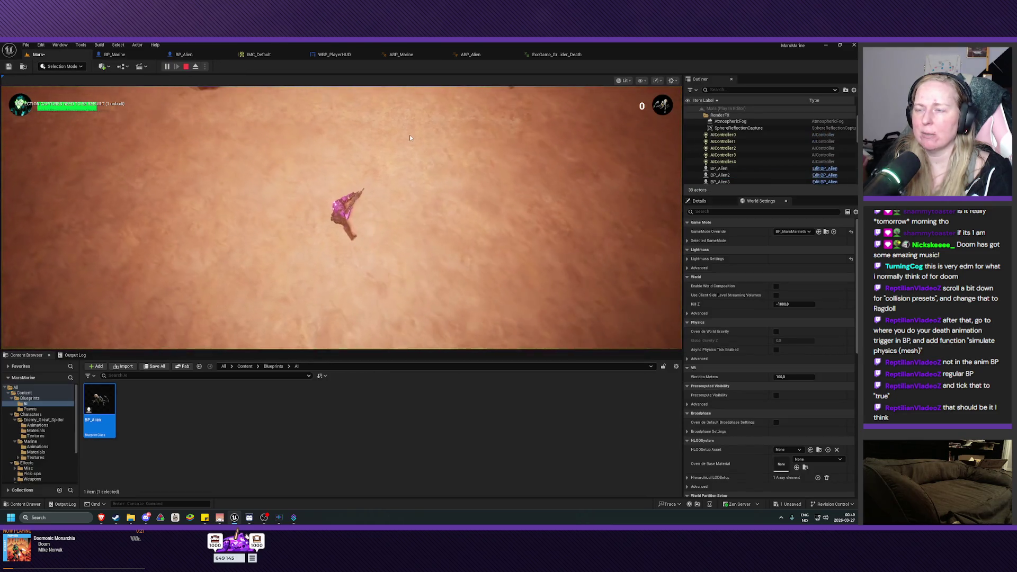
pyautogui.moveTo(428, 132)
pyautogui.mouseDown()
pyautogui.moveTo(539, 145)
pyautogui.moveTo(525, 137)
pyautogui.moveTo(375, 158)
pyautogui.mouseUp()
pyautogui.press('Escape')
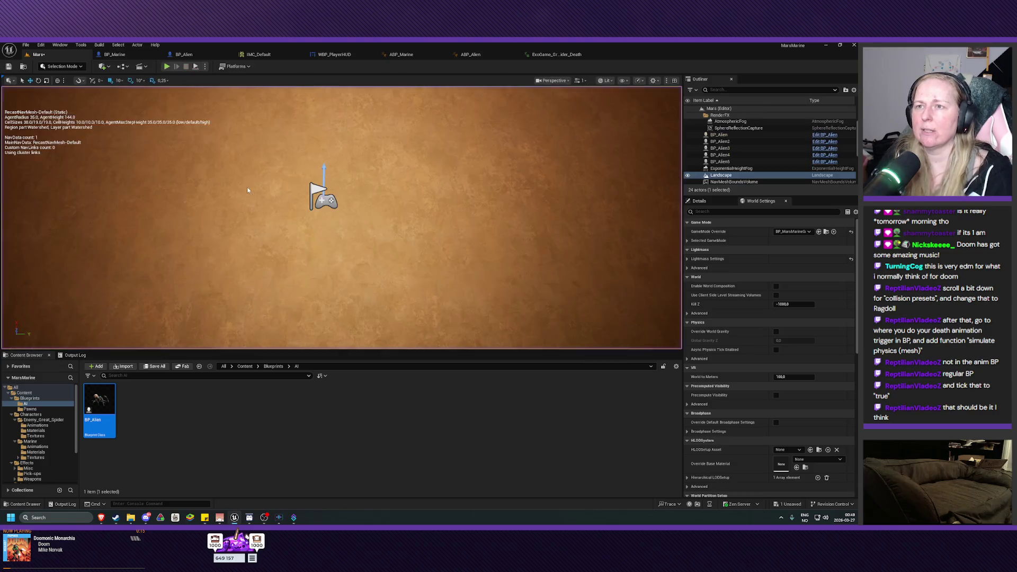
pyautogui.click(469, 55)
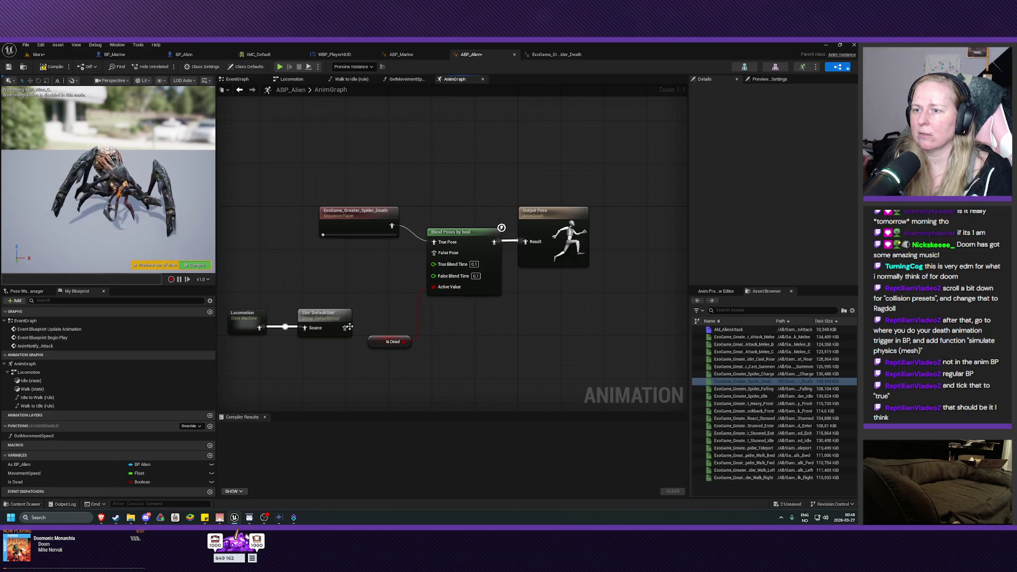
pyautogui.moveTo(529, 242); pyautogui.dragTo(531, 245)
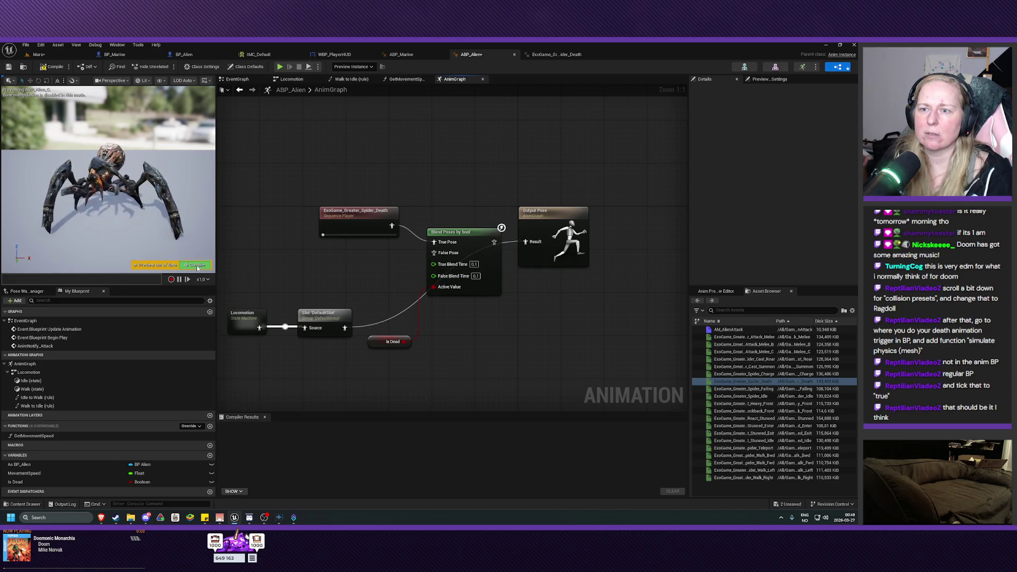
pyautogui.click(196, 265)
pyautogui.click(42, 54)
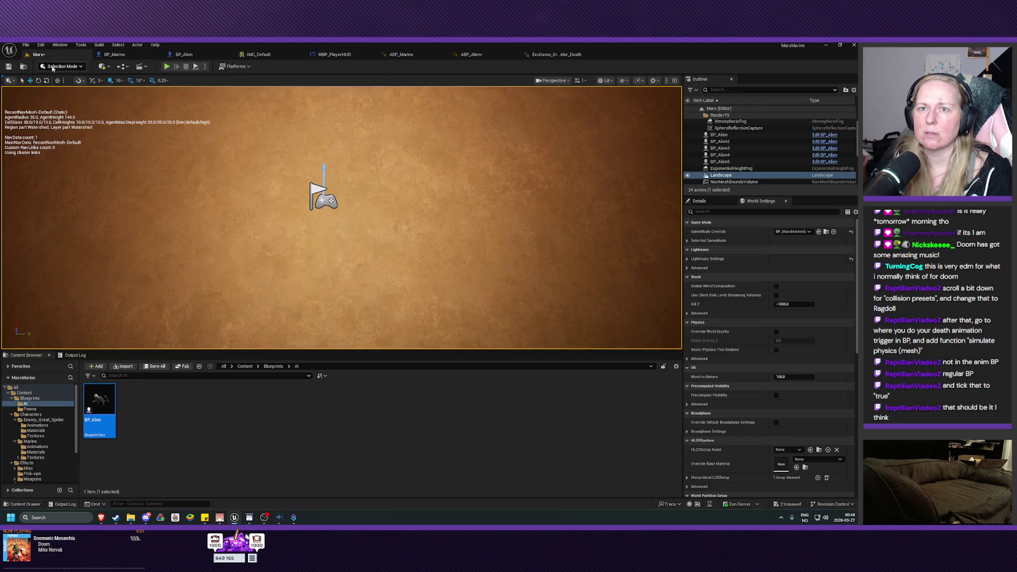
pyautogui.click(167, 67)
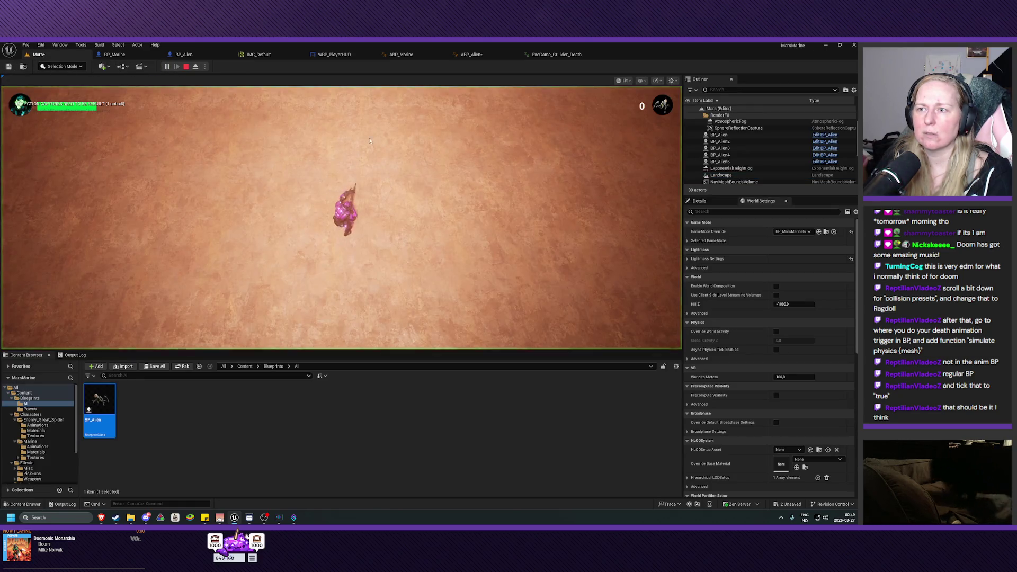
pyautogui.click(406, 106)
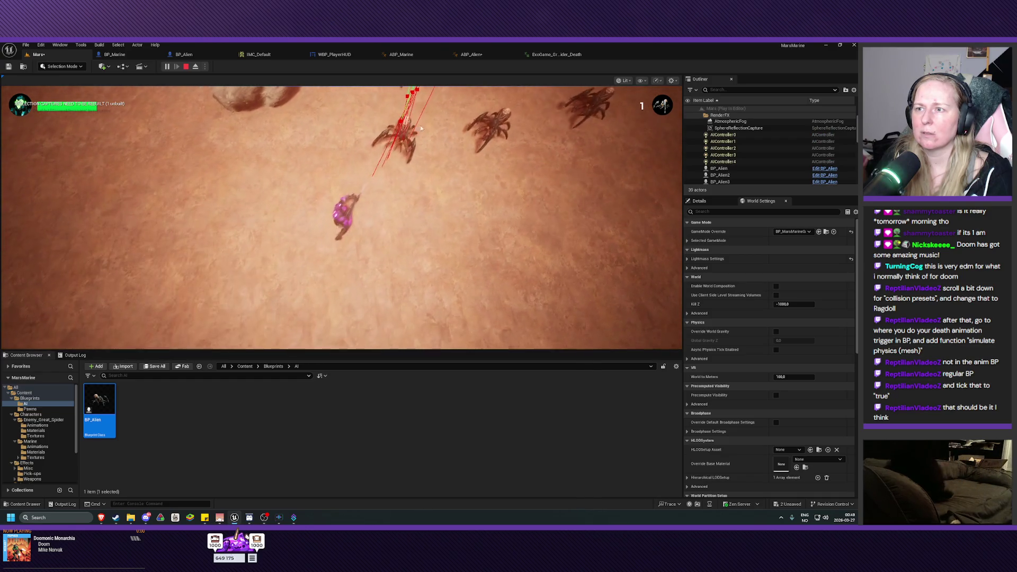
pyautogui.click(474, 137)
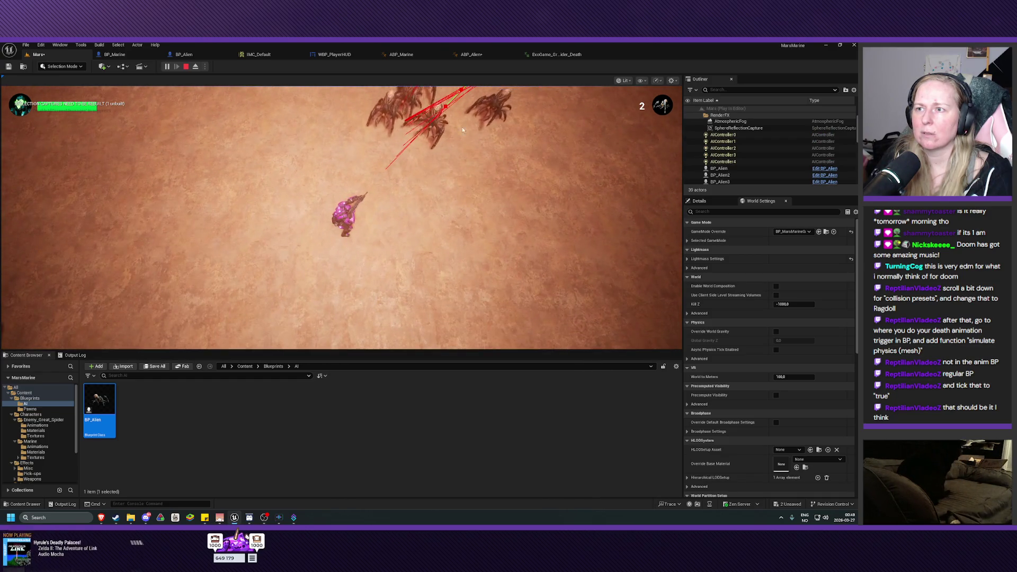
pyautogui.click(433, 113)
pyautogui.click(314, 139)
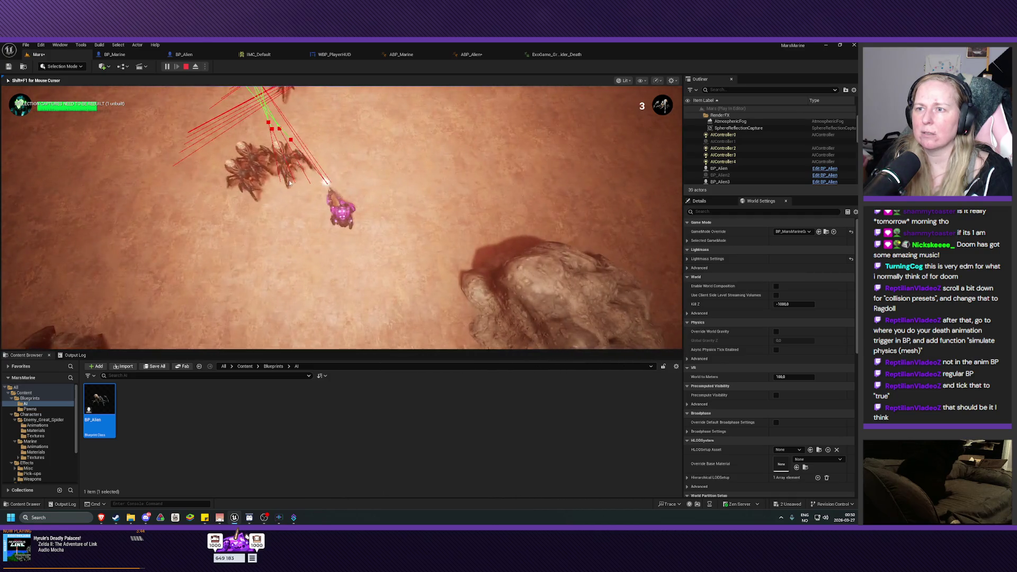
pyautogui.click(322, 160)
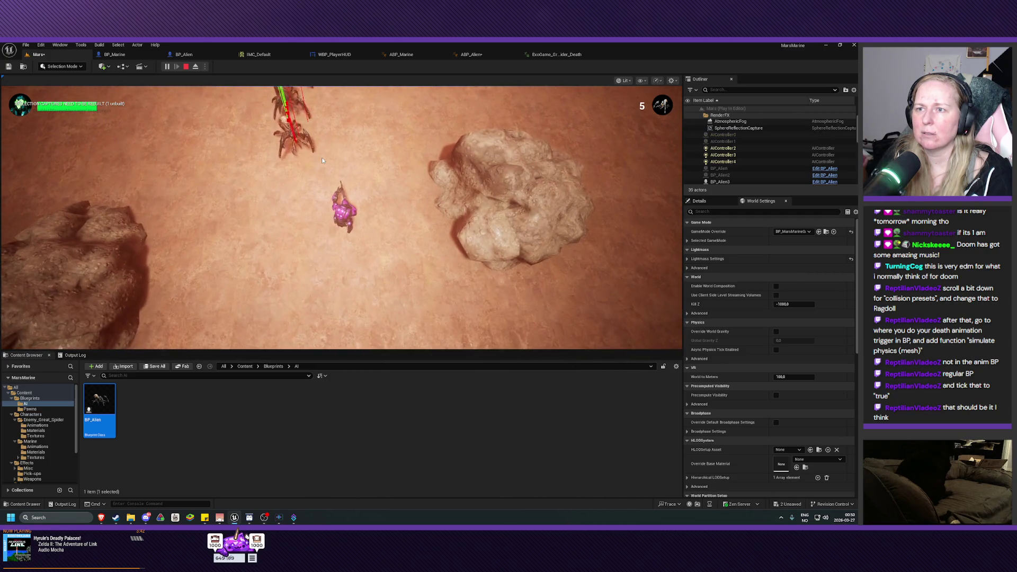
pyautogui.click(322, 159)
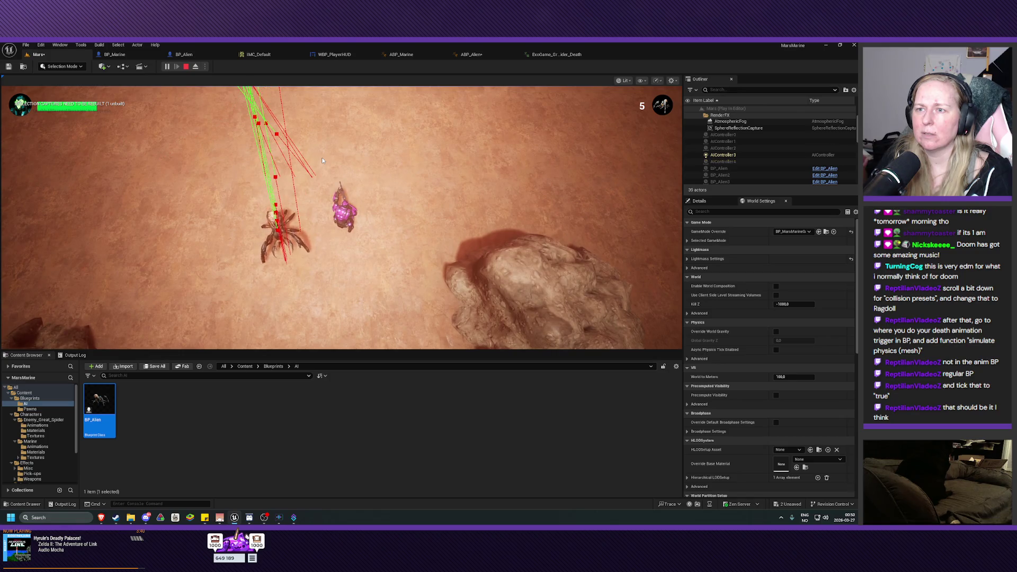
pyautogui.press('Escape')
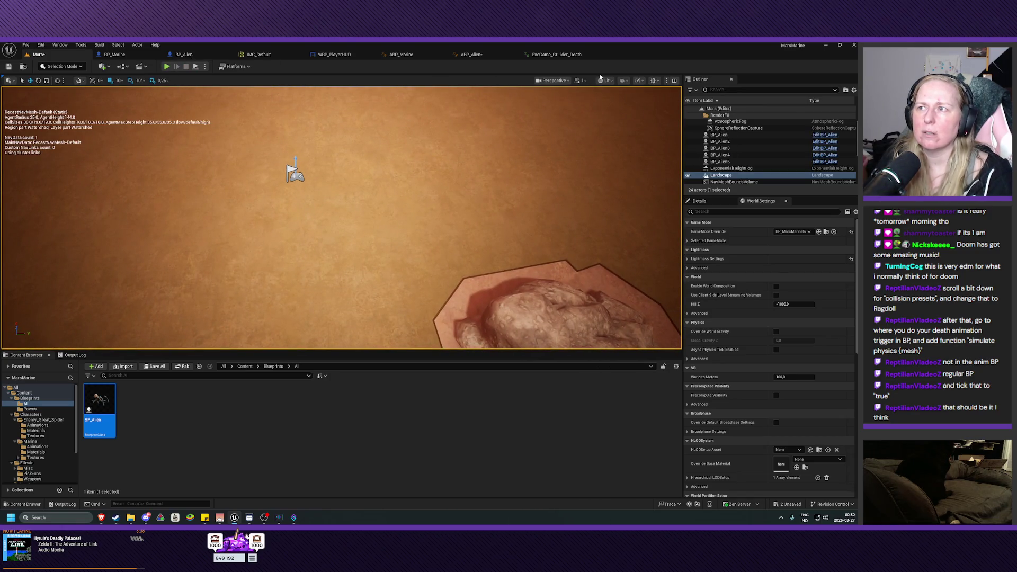
pyautogui.click(551, 54)
# Look over the death blend nodes in ABP_Alien's AnimGraph, then return to BP_Alien's KillAI graph
pyautogui.click(471, 55)
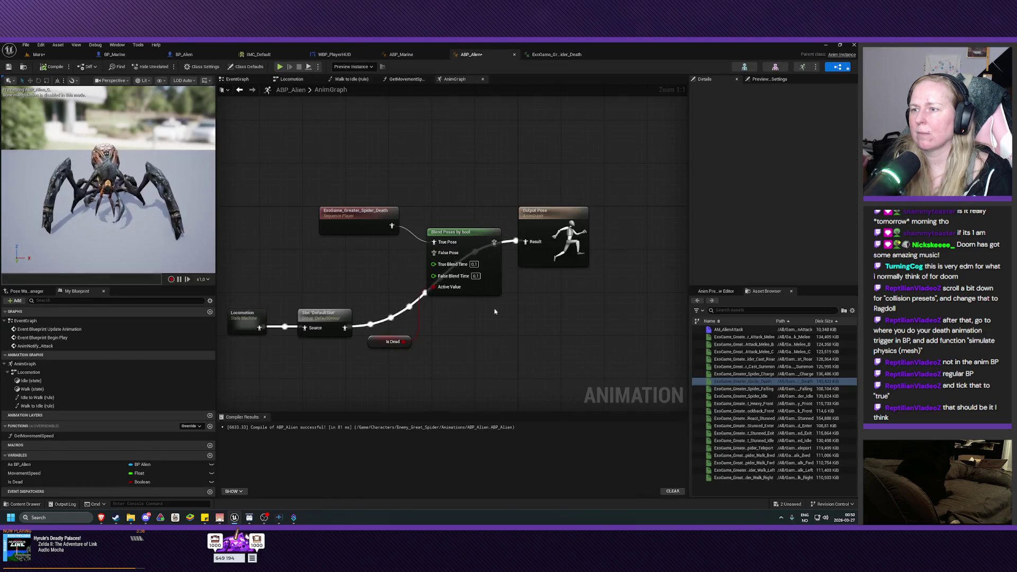
pyautogui.moveTo(496, 351)
pyautogui.mouseDown()
pyautogui.moveTo(522, 336)
pyautogui.moveTo(519, 281)
pyautogui.moveTo(516, 305)
pyautogui.moveTo(497, 317)
pyautogui.mouseUp()
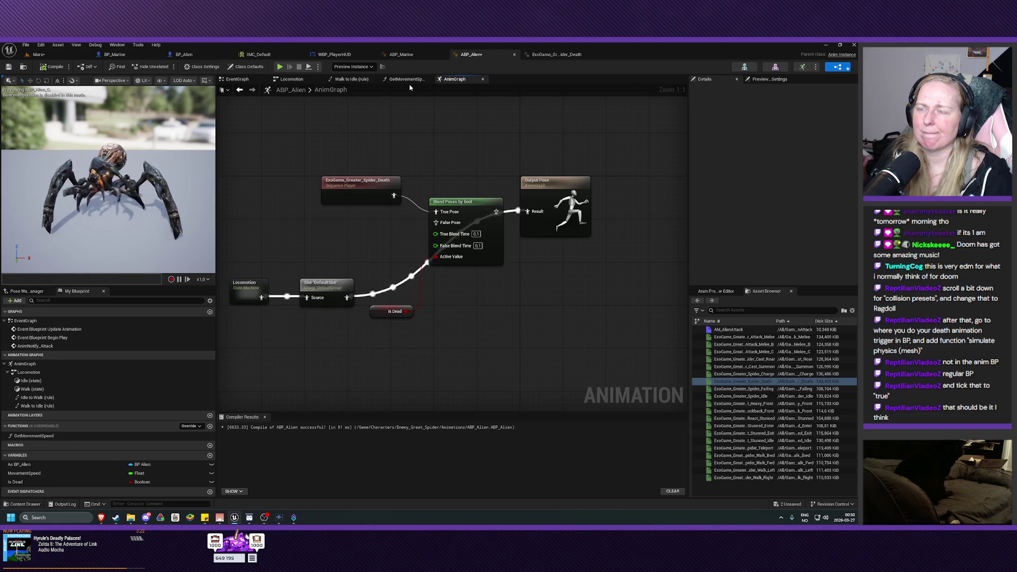
pyautogui.click(188, 55)
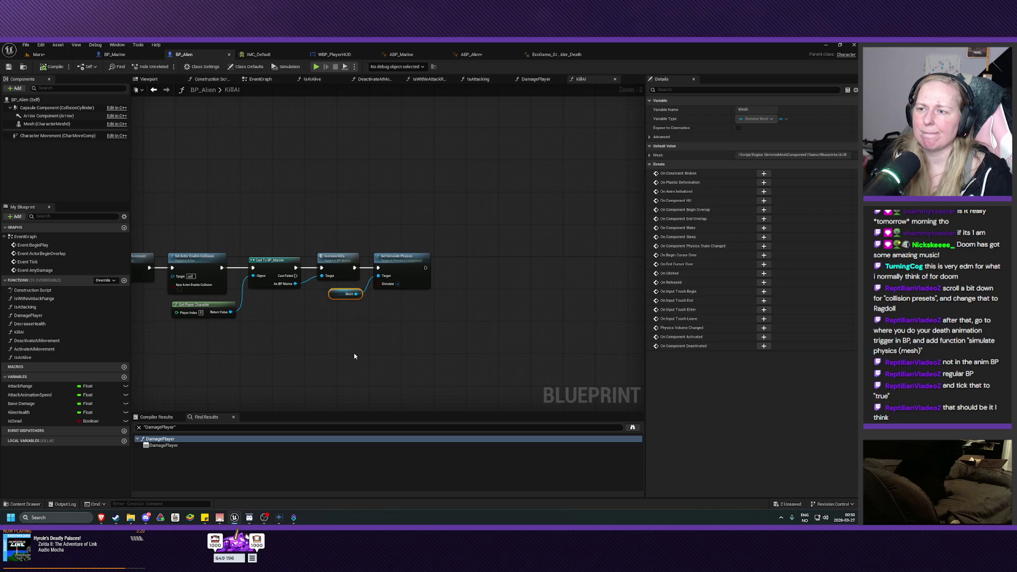
# Inspect the Deactivate AIMovement and Set Actor Enable Collision nodes in the KillAI chain
pyautogui.scroll(3, 355, 357)
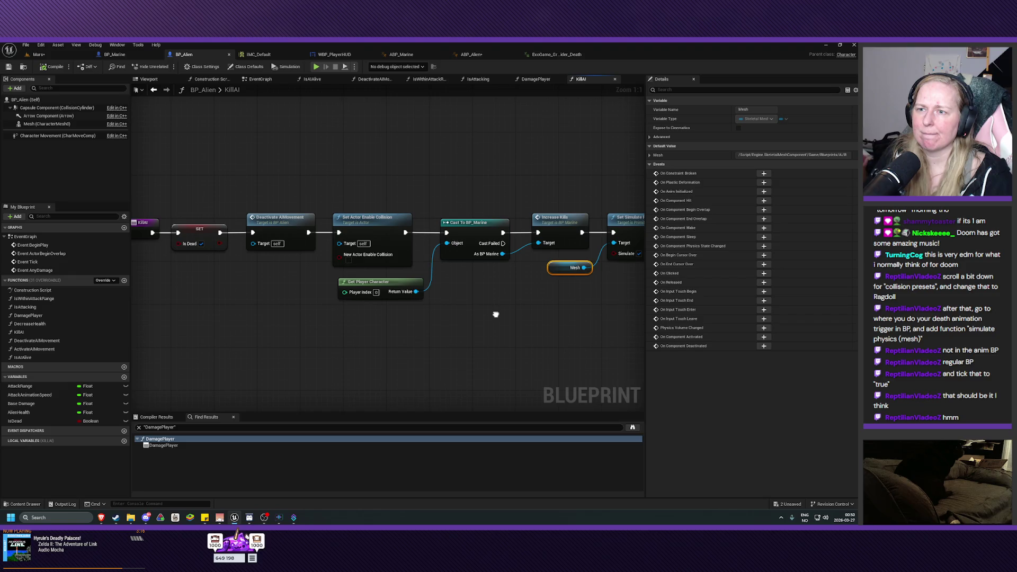
pyautogui.moveTo(496, 315); pyautogui.dragTo(537, 327)
pyautogui.click(322, 240)
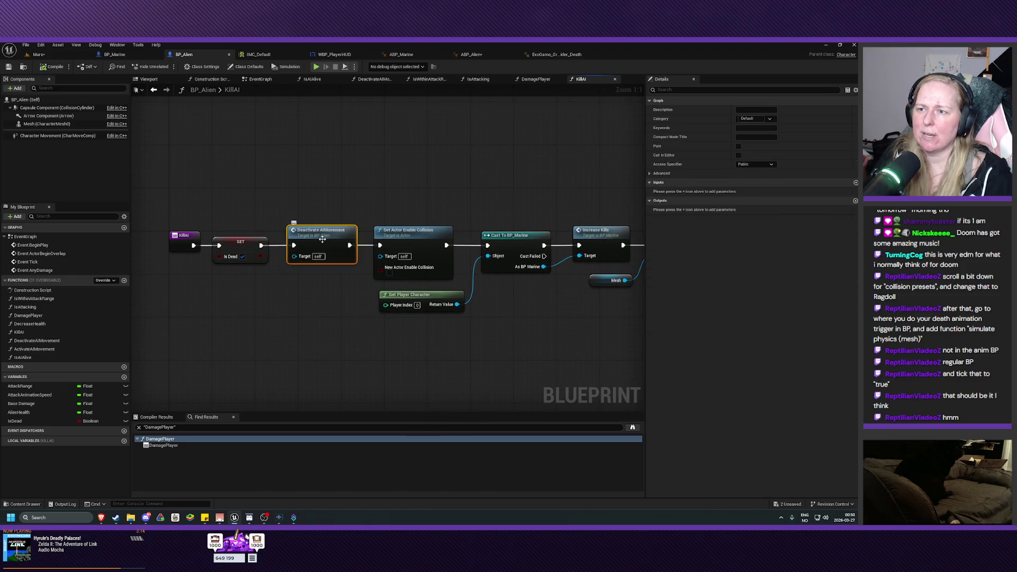
pyautogui.click(481, 177)
pyautogui.moveTo(514, 183); pyautogui.dragTo(412, 172)
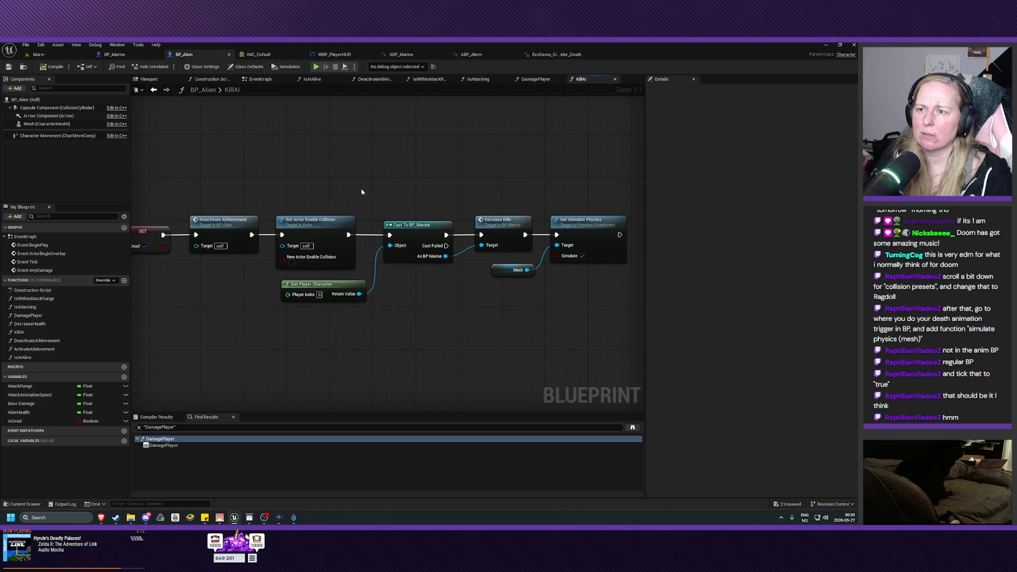
pyautogui.click(321, 222)
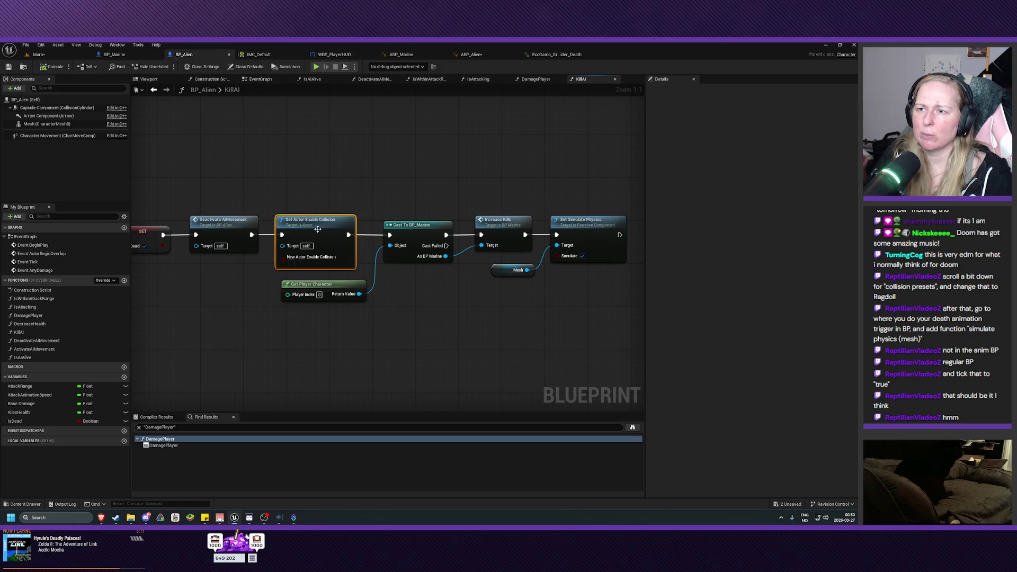
pyautogui.click(425, 186)
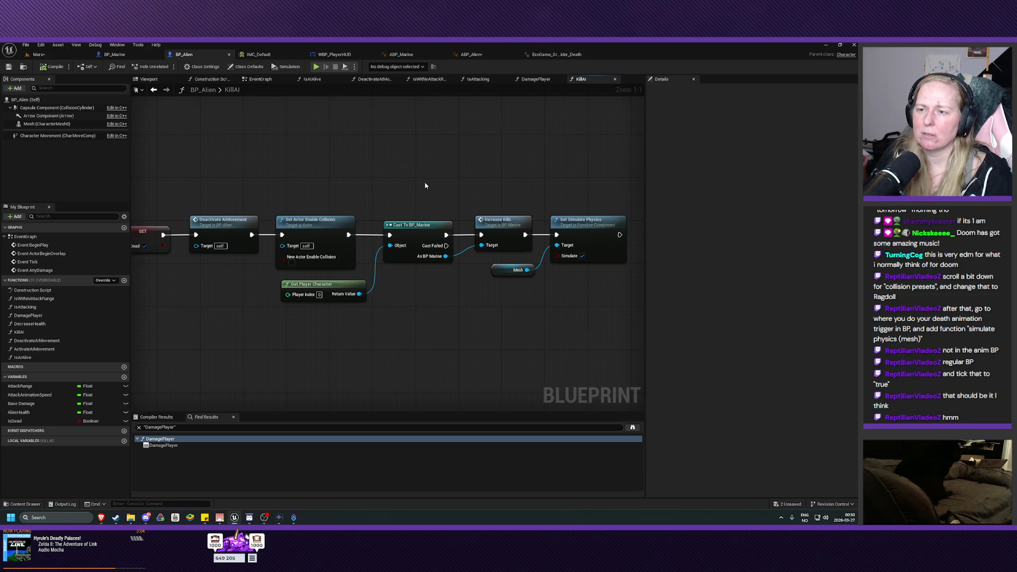
pyautogui.moveTo(425, 185); pyautogui.dragTo(356, 173)
pyautogui.click(234, 215)
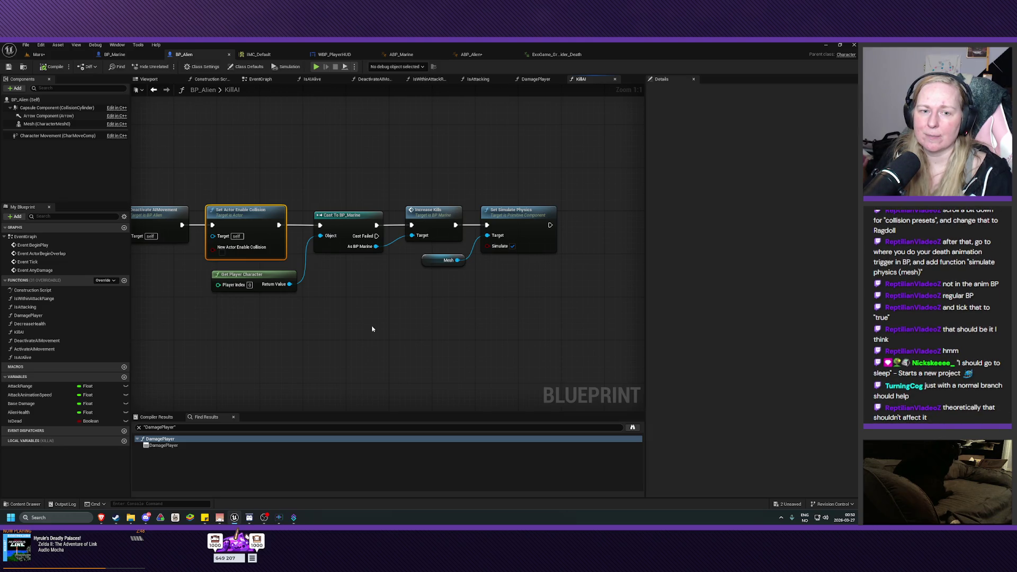
# Bring KillAI's entry and SET Is Dead into view, then switch to ABP_Alien's AnimGraph
pyautogui.moveTo(373, 329)
pyautogui.mouseDown()
pyautogui.moveTo(392, 340)
pyautogui.moveTo(297, 339)
pyautogui.mouseUp()
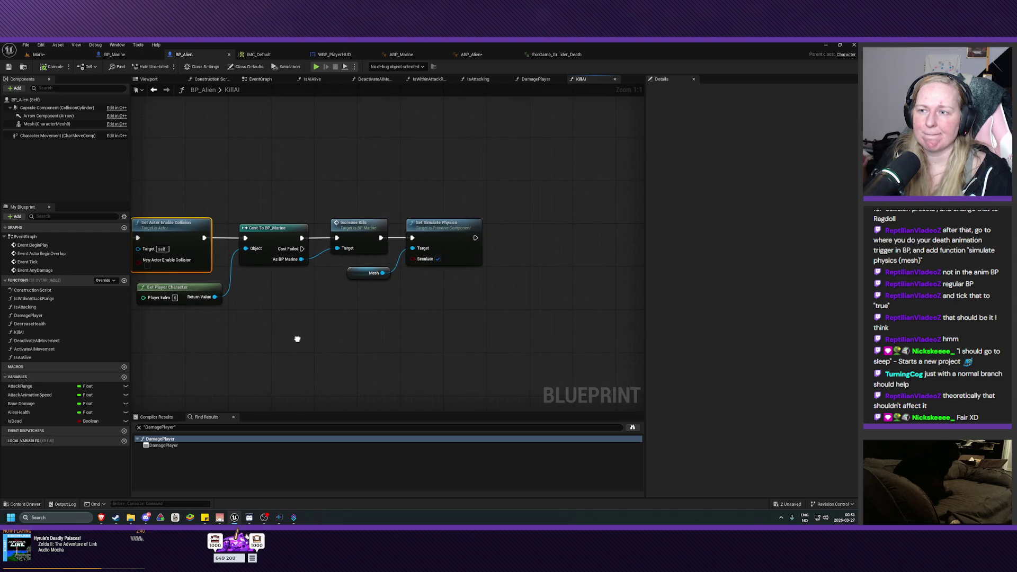
pyautogui.moveTo(297, 339); pyautogui.dragTo(531, 336)
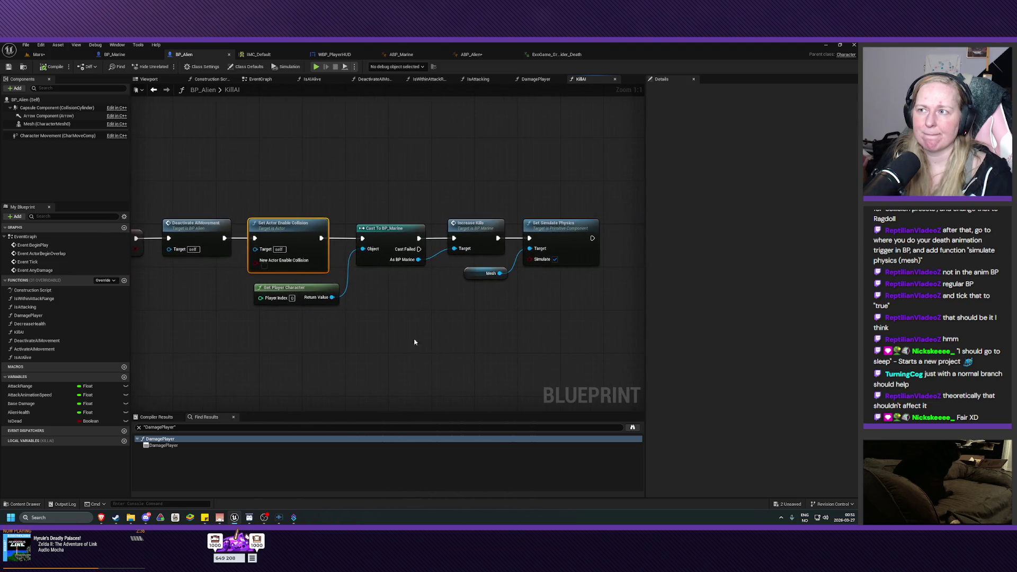
pyautogui.click(469, 54)
pyautogui.moveTo(544, 335); pyautogui.dragTo(440, 345)
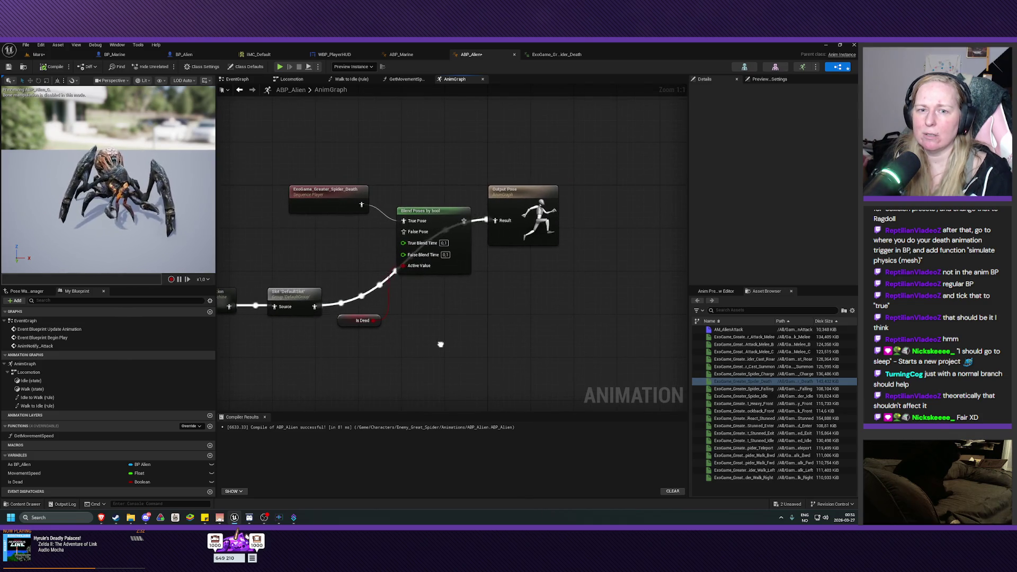
# Reconnect Blend Poses by bool to Output Pose Result, compile ABP_Alien, and return to KillAI
pyautogui.moveTo(441, 345)
pyautogui.mouseDown()
pyautogui.moveTo(500, 350)
pyautogui.moveTo(520, 331)
pyautogui.moveTo(483, 327)
pyautogui.mouseUp()
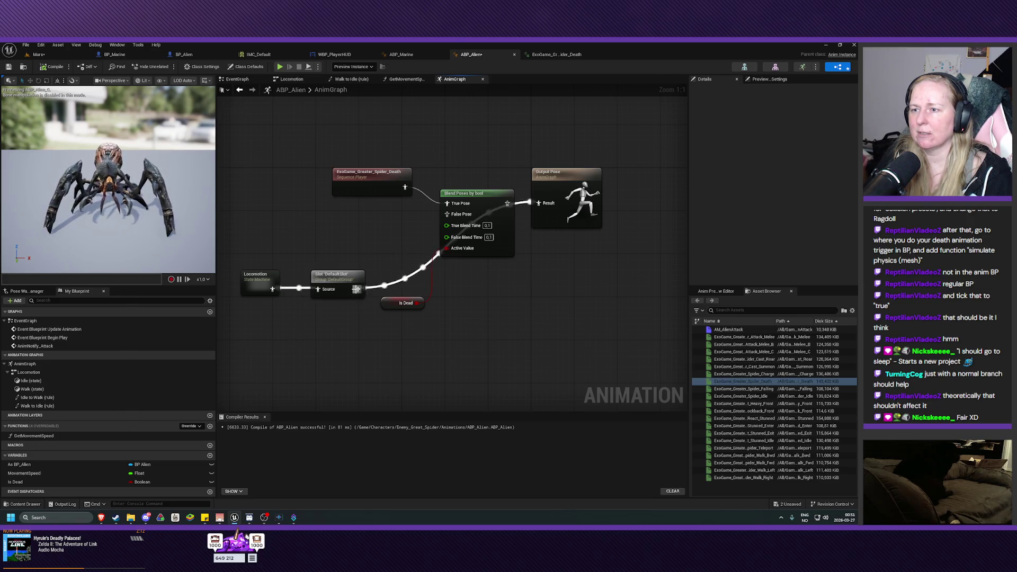
pyautogui.keyDown('alt'); pyautogui.click(507, 203); pyautogui.keyUp('alt')
pyautogui.moveTo(507, 203); pyautogui.dragTo(538, 203)
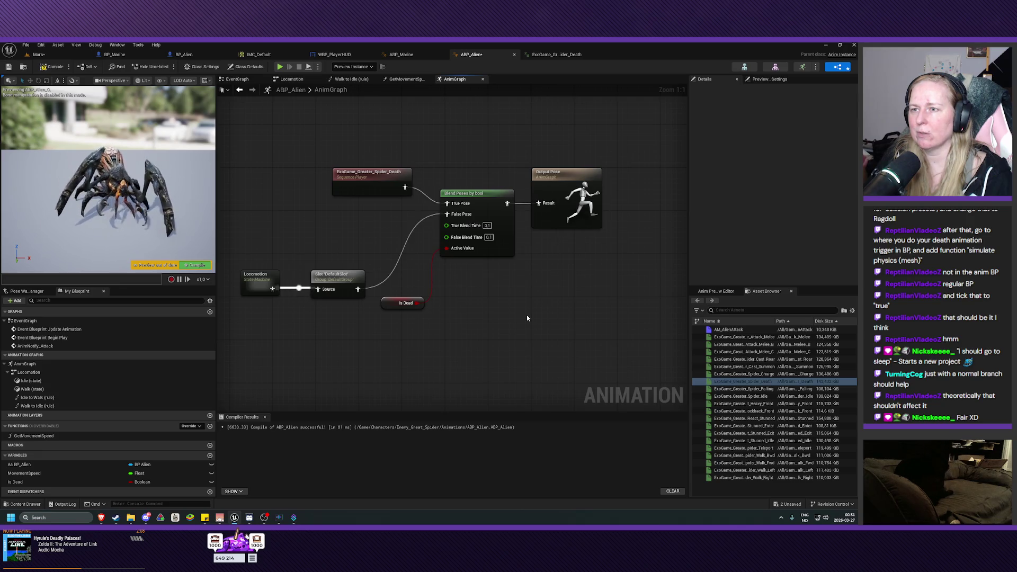
pyautogui.click(197, 266)
pyautogui.moveTo(500, 314)
pyautogui.mouseDown()
pyautogui.moveTo(517, 323)
pyautogui.moveTo(519, 338)
pyautogui.mouseUp()
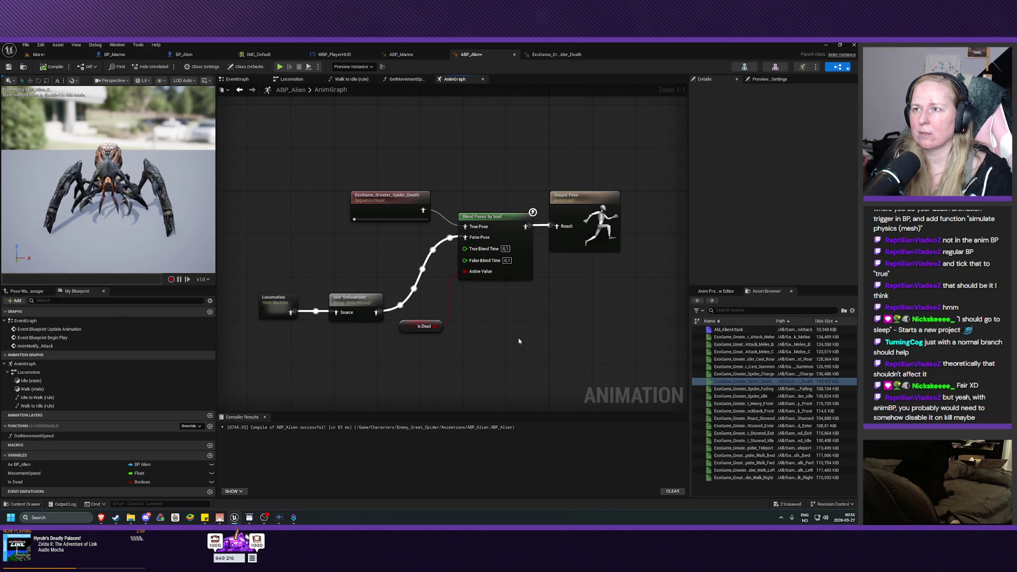
pyautogui.click(191, 55)
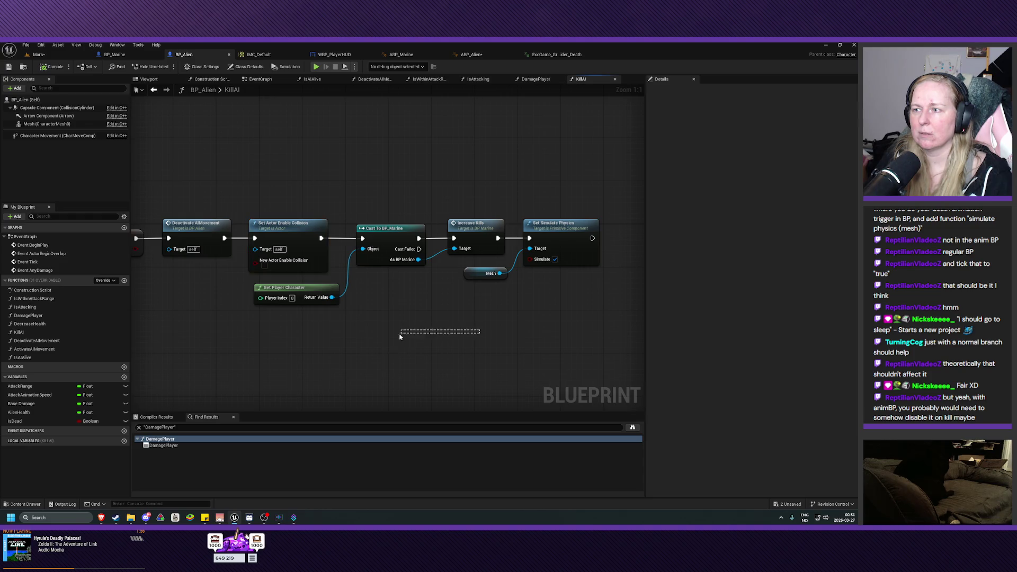
# Search KillAI's action list for 'disable ani' and dismiss it without adding a node
pyautogui.moveTo(399, 334)
pyautogui.mouseDown()
pyautogui.moveTo(432, 334)
pyautogui.moveTo(406, 274)
pyautogui.mouseUp()
pyautogui.rightClick(406, 274)
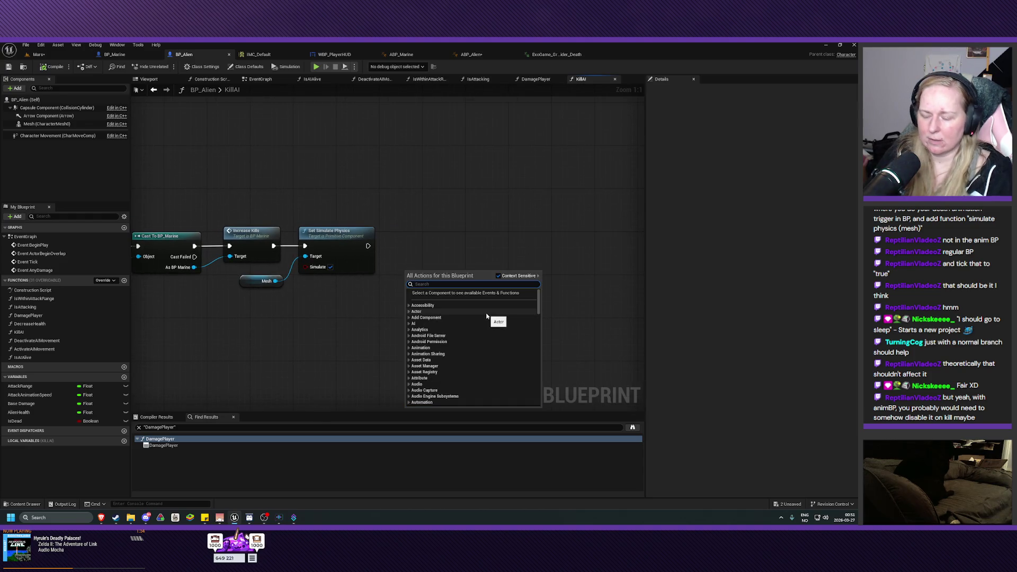
pyautogui.write('disable ani')
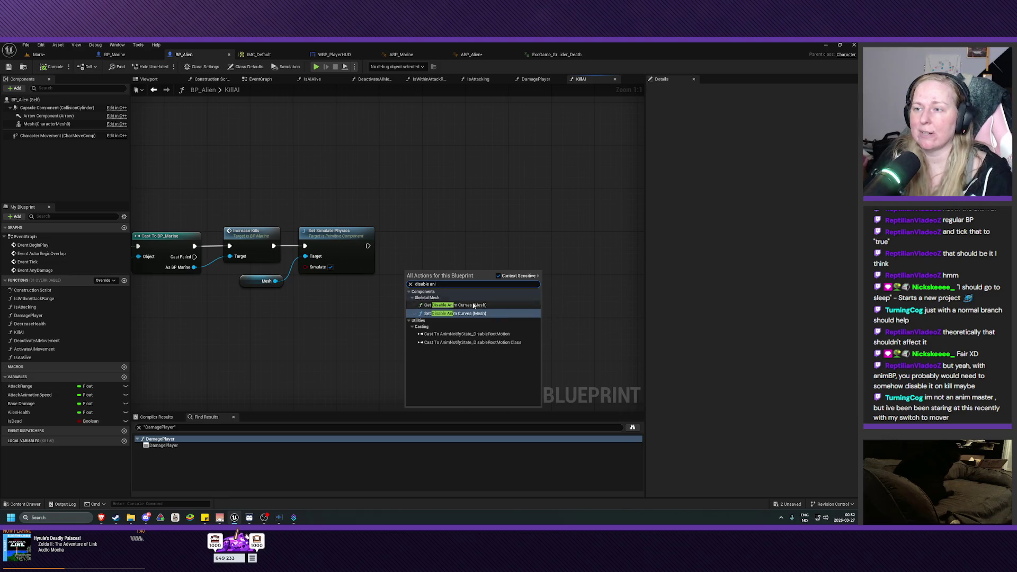
pyautogui.press('Escape')
# Review the KillAI chain from SET Is Dead onward, then switch to ABP_Alien
pyautogui.moveTo(386, 322)
pyautogui.mouseDown()
pyautogui.moveTo(466, 293)
pyautogui.moveTo(529, 332)
pyautogui.moveTo(548, 331)
pyautogui.moveTo(486, 309)
pyautogui.moveTo(759, 311)
pyautogui.moveTo(511, 313)
pyautogui.mouseUp()
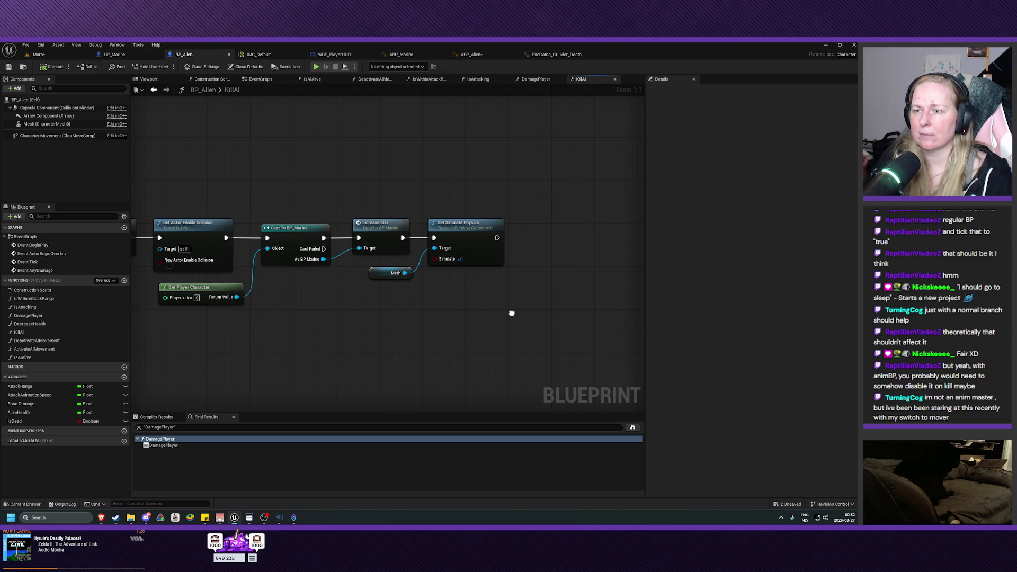
pyautogui.moveTo(500, 319); pyautogui.dragTo(502, 324)
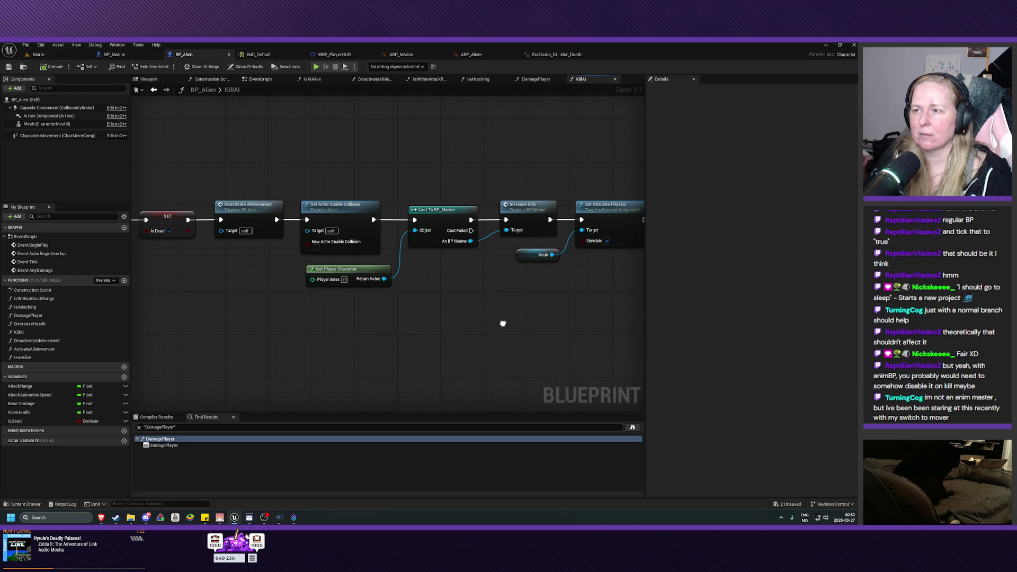
pyautogui.moveTo(503, 324); pyautogui.dragTo(438, 335)
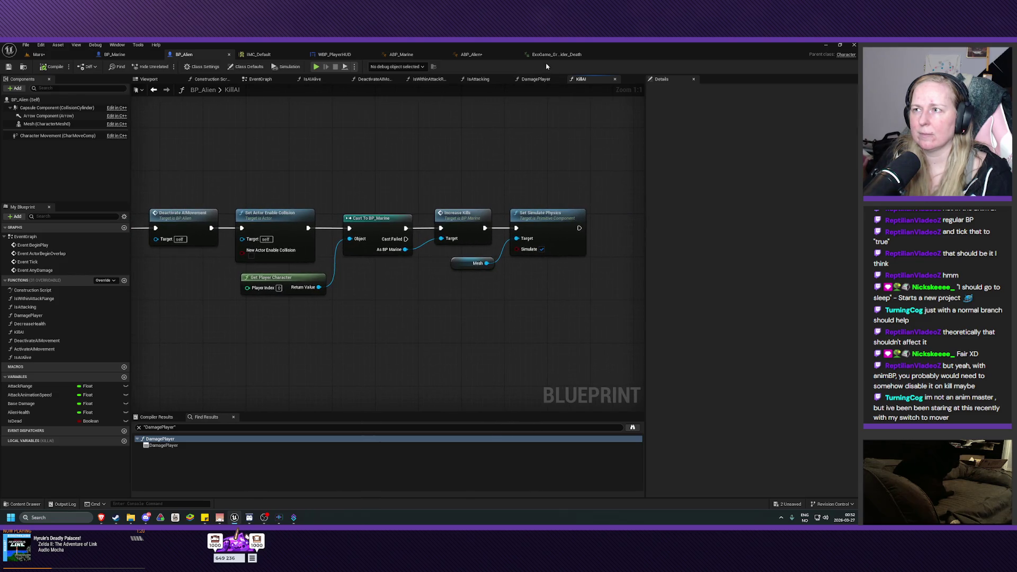
pyautogui.click(471, 54)
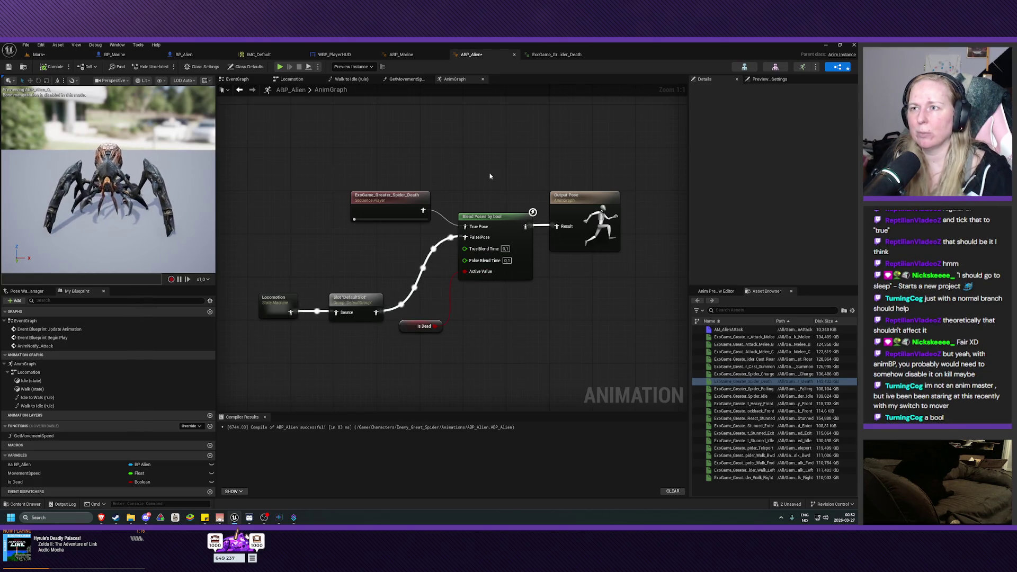
# Glance at ABP_Marine and the KillAI chain, then centre ABP_Alien's Blend Poses by bool nodes
pyautogui.click(395, 54)
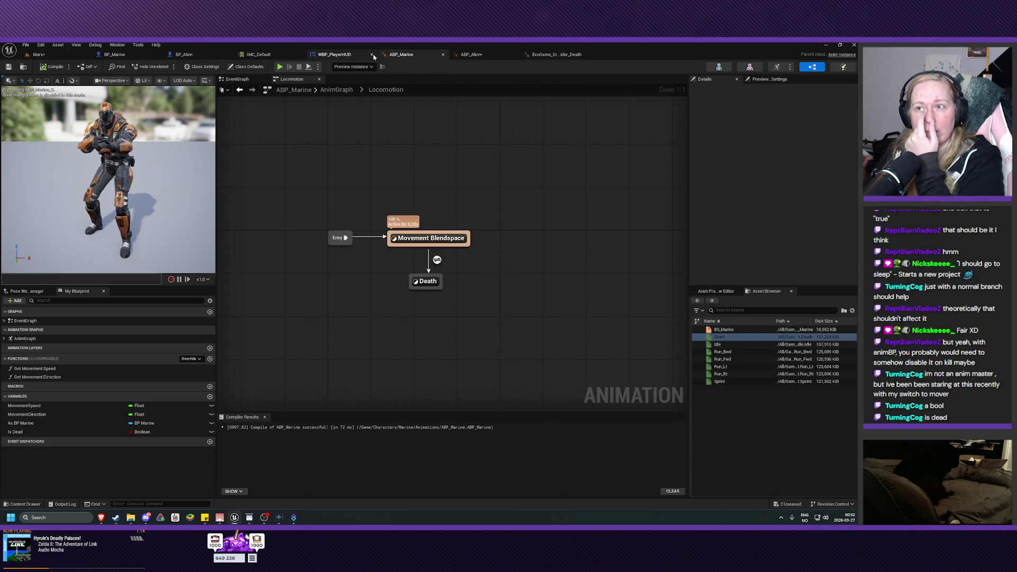
pyautogui.click(184, 54)
pyautogui.moveTo(382, 304); pyautogui.dragTo(518, 324)
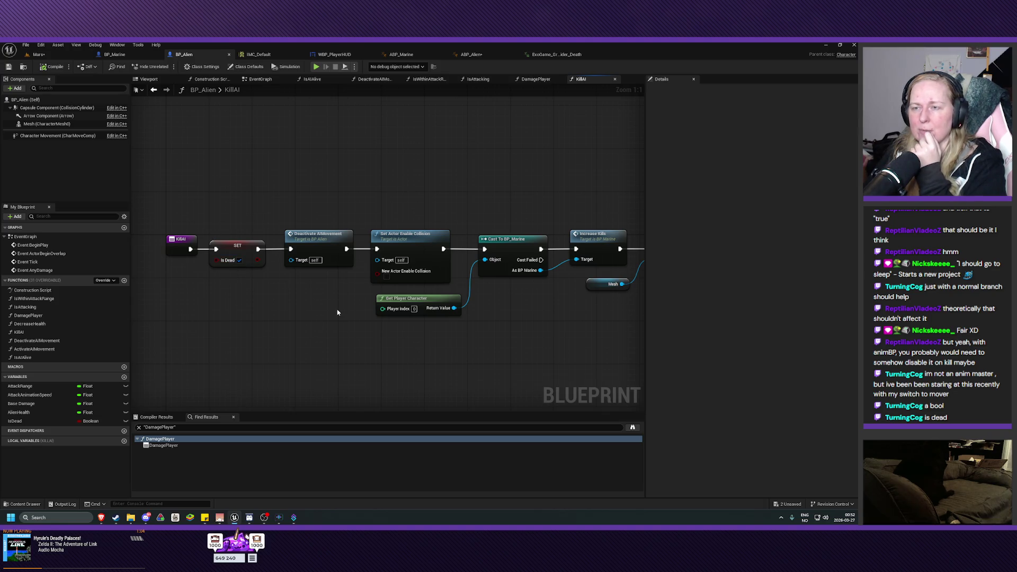
pyautogui.click(472, 54)
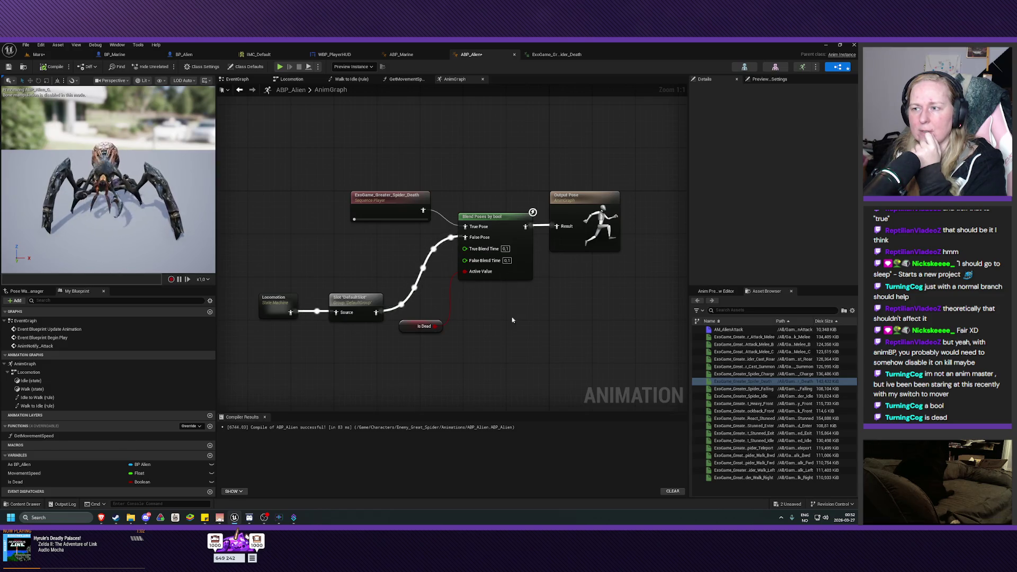
pyautogui.moveTo(512, 320); pyautogui.dragTo(497, 327)
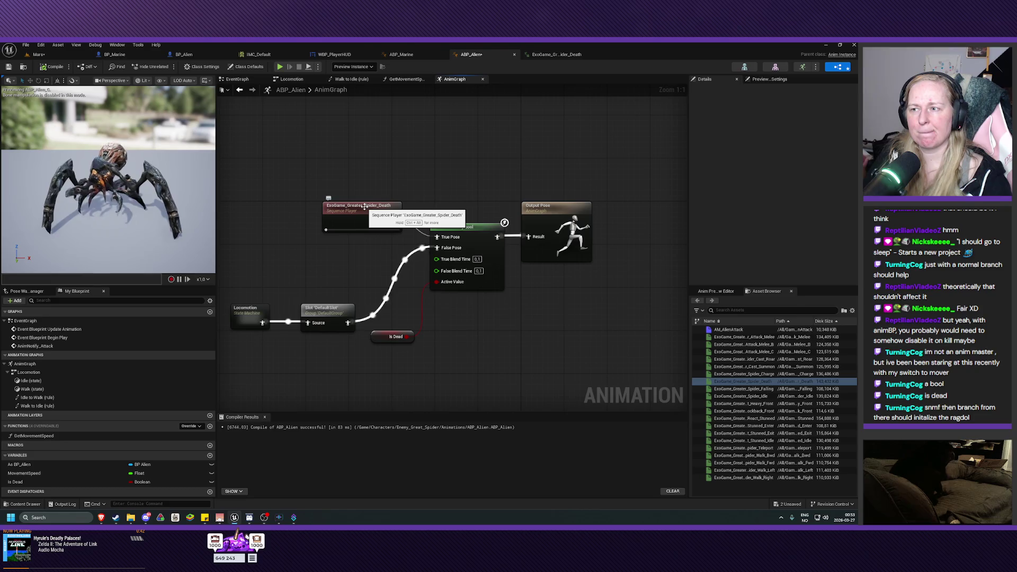
# Add a Make Branch node and disconnect the Slot, Is Dead and Output Pose links from the bool blend
pyautogui.rightClick(493, 336)
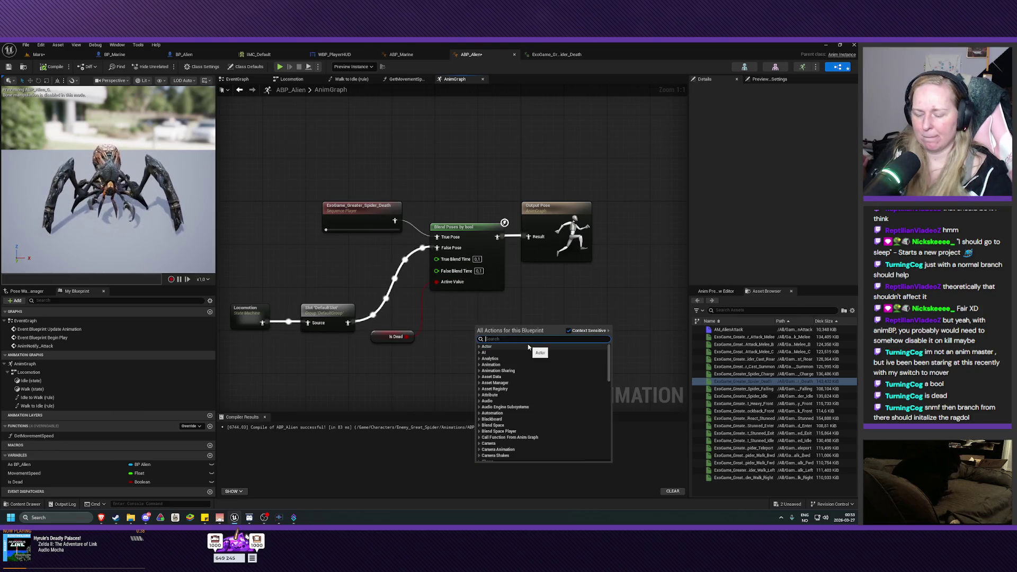
pyautogui.write('branch')
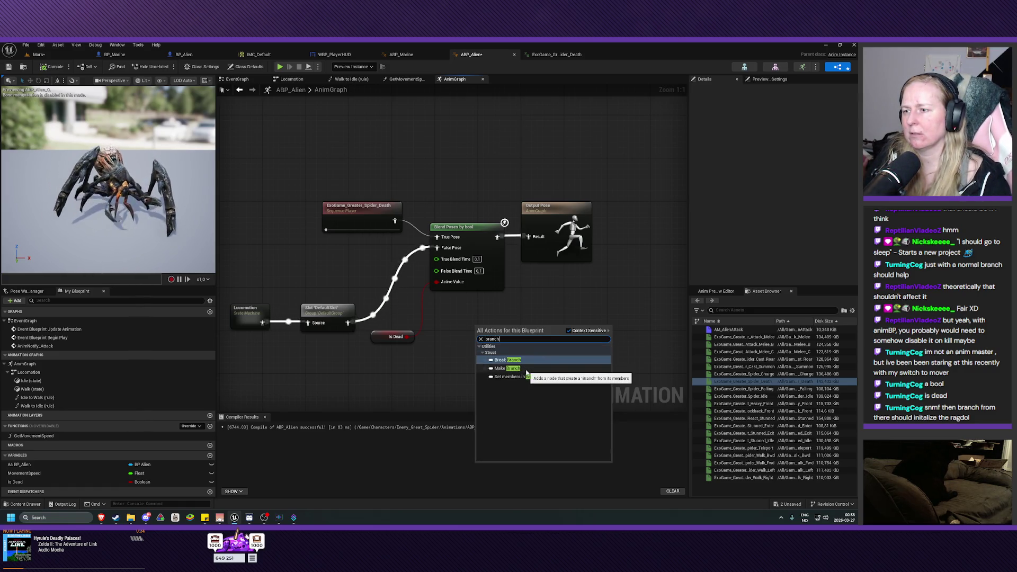
pyautogui.click(526, 371)
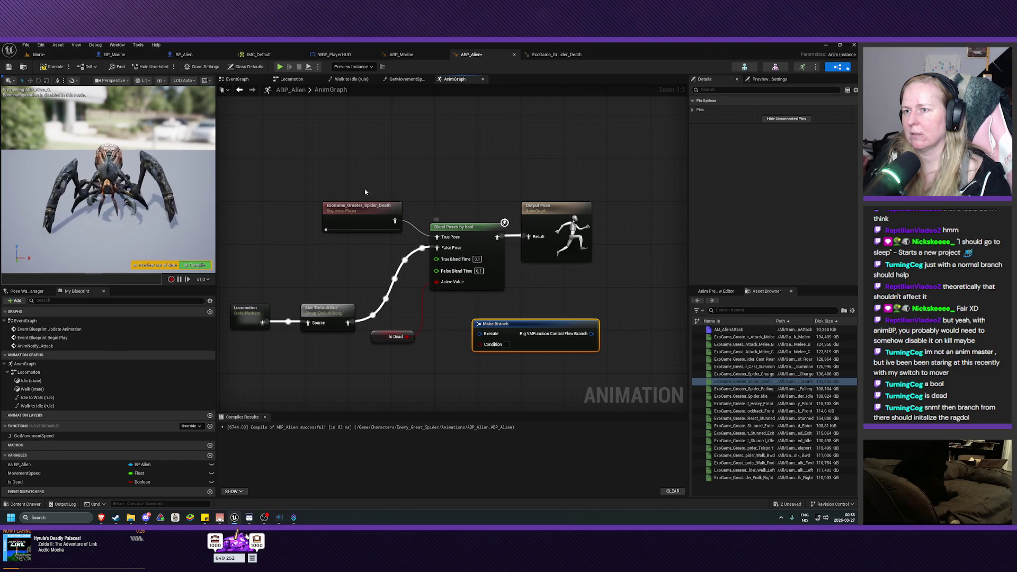
pyautogui.click(360, 215)
pyautogui.keyDown('ctrl'); pyautogui.click(462, 237); pyautogui.keyUp('ctrl')
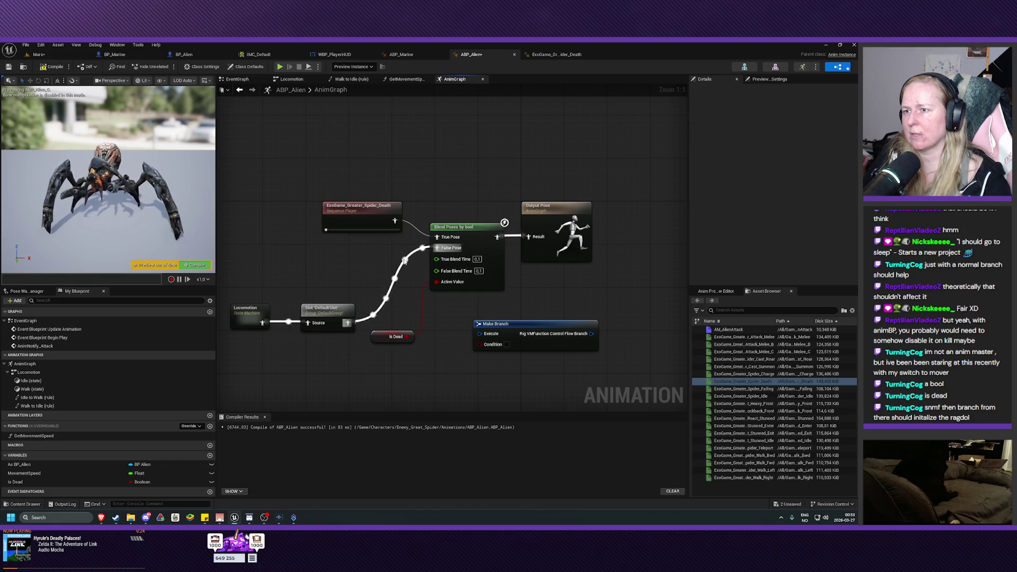
pyautogui.keyDown('alt'); pyautogui.click(437, 247); pyautogui.keyUp('alt')
pyautogui.keyDown('alt'); pyautogui.click(510, 237); pyautogui.keyUp('alt')
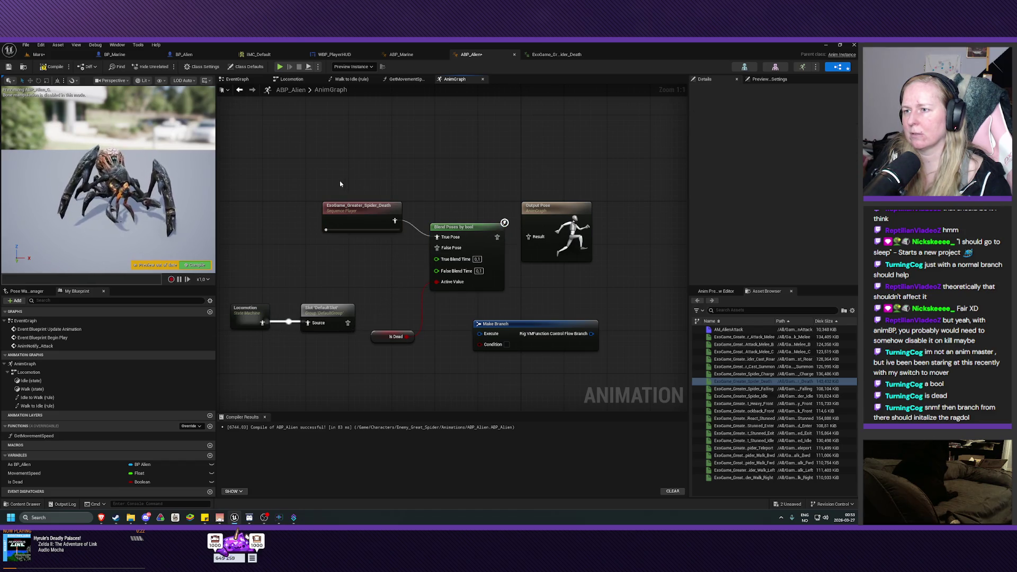
pyautogui.moveTo(341, 183); pyautogui.dragTo(464, 254)
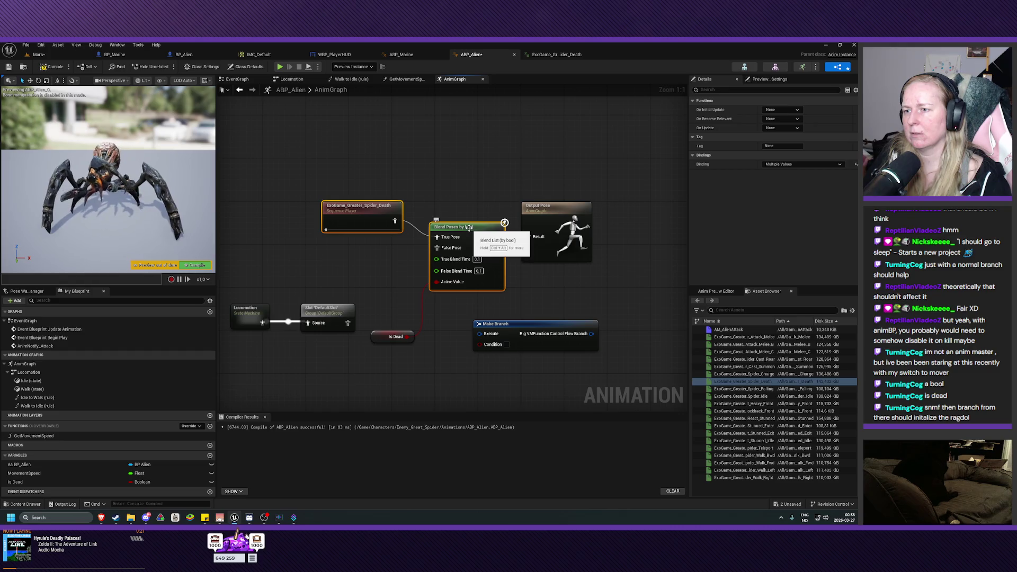
pyautogui.keyDown('alt'); pyautogui.click(422, 314); pyautogui.keyUp('alt')
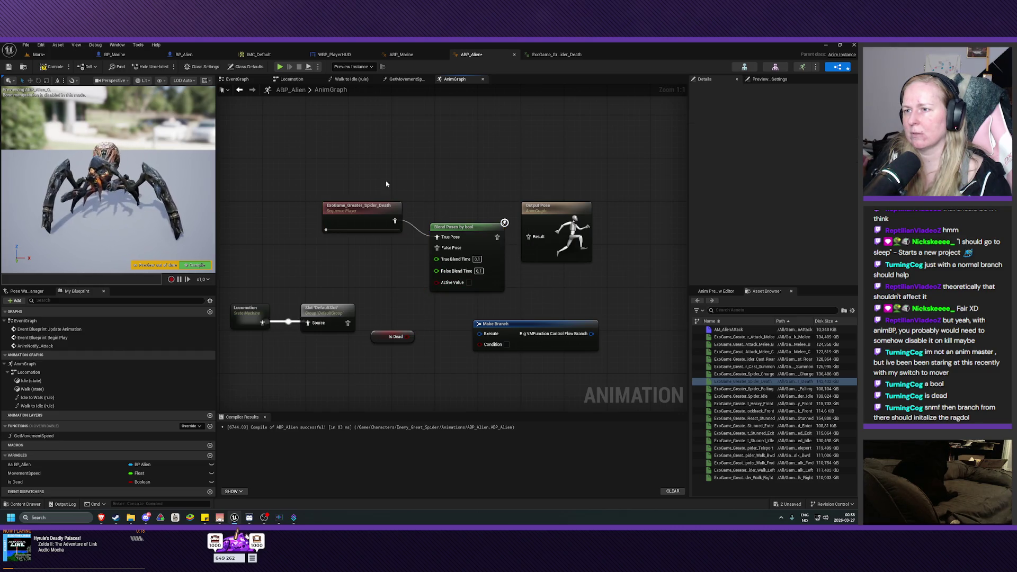
# Try wiring Is Dead into the Make Branch condition, then delete the Make Branch node
pyautogui.moveTo(387, 184)
pyautogui.mouseDown()
pyautogui.moveTo(468, 228)
pyautogui.moveTo(374, 141)
pyautogui.mouseUp()
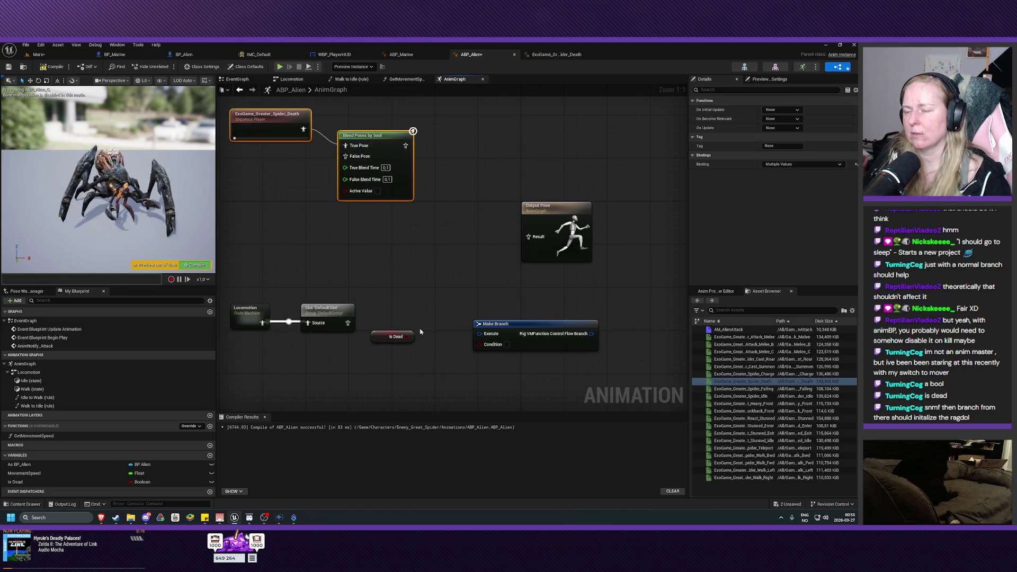
pyautogui.moveTo(518, 350); pyautogui.dragTo(415, 278)
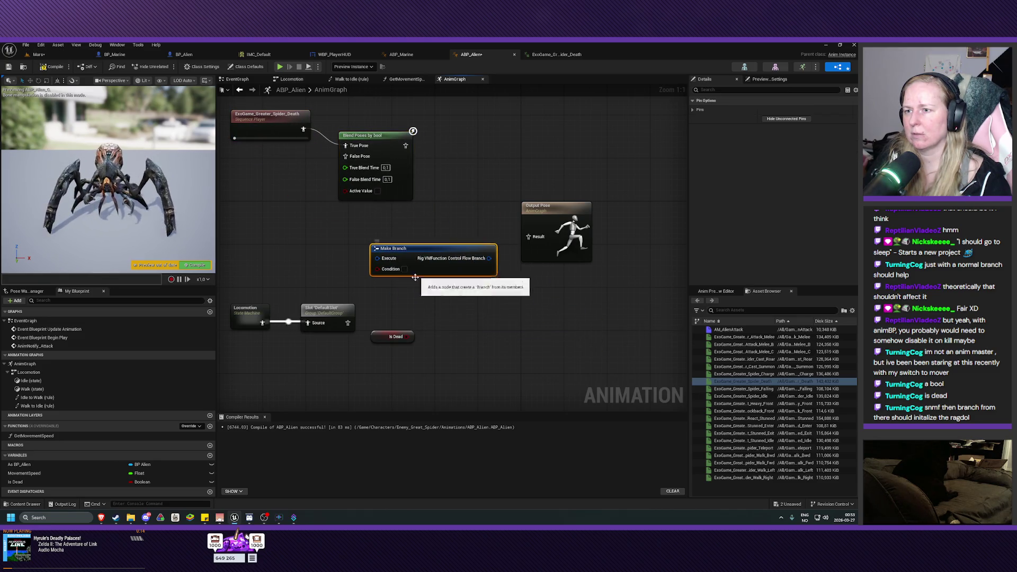
pyautogui.moveTo(412, 336)
pyautogui.mouseDown()
pyautogui.moveTo(381, 271)
pyautogui.moveTo(392, 274)
pyautogui.mouseUp()
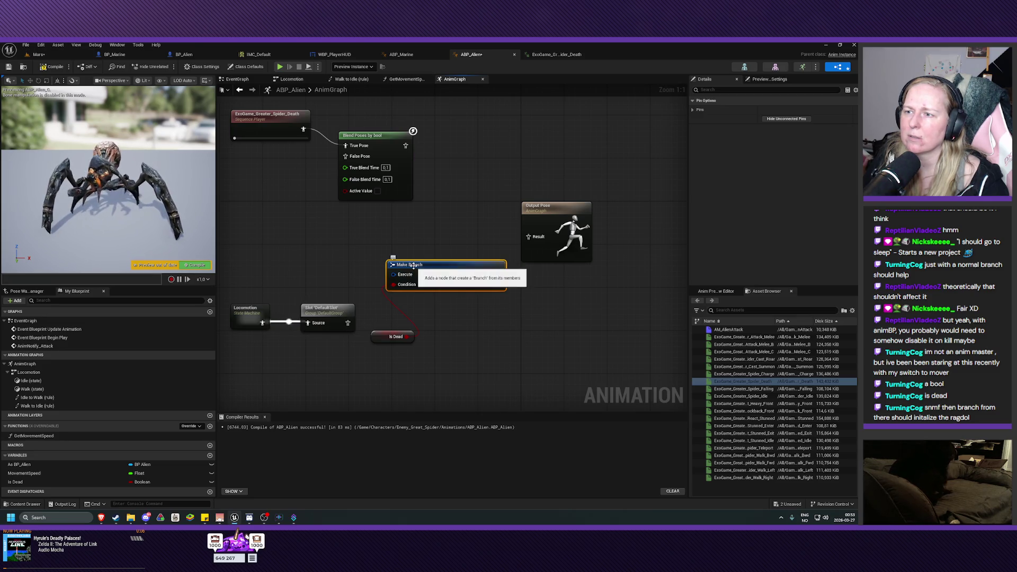
pyautogui.moveTo(416, 267)
pyautogui.mouseDown()
pyautogui.moveTo(433, 288)
pyautogui.moveTo(504, 318)
pyautogui.mouseUp()
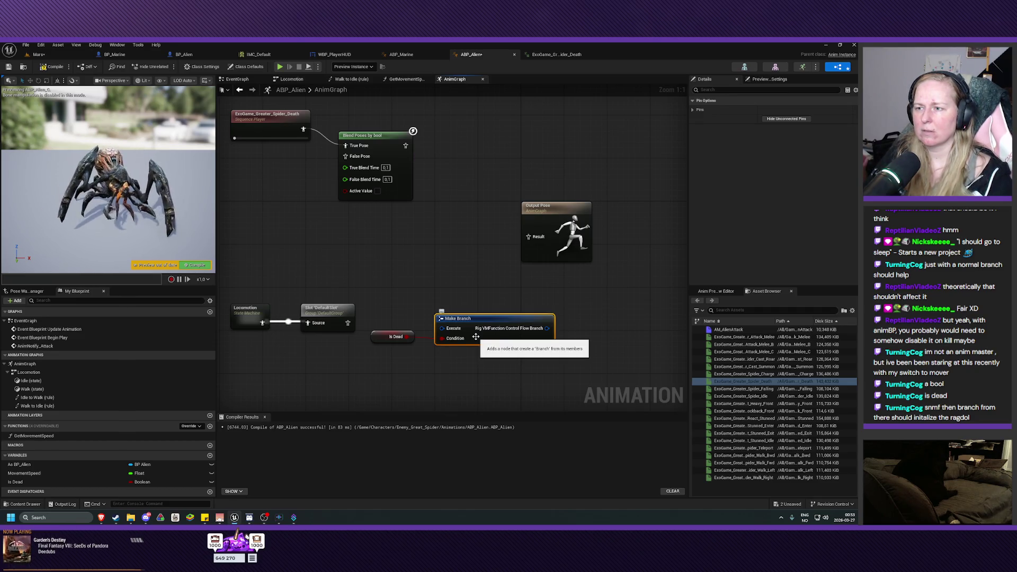
pyautogui.press('Delete')
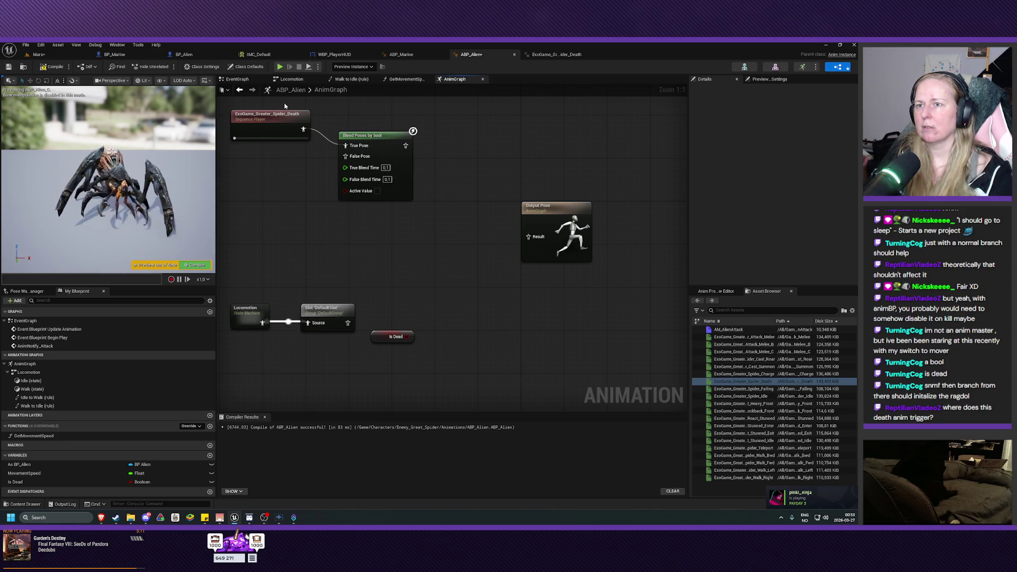
# Rewire DefaultSlot to False Pose, Is Dead to Active Value, blend to Output Pose, and compile
pyautogui.moveTo(284, 106)
pyautogui.mouseDown()
pyautogui.moveTo(381, 153)
pyautogui.moveTo(424, 196)
pyautogui.moveTo(435, 226)
pyautogui.mouseUp()
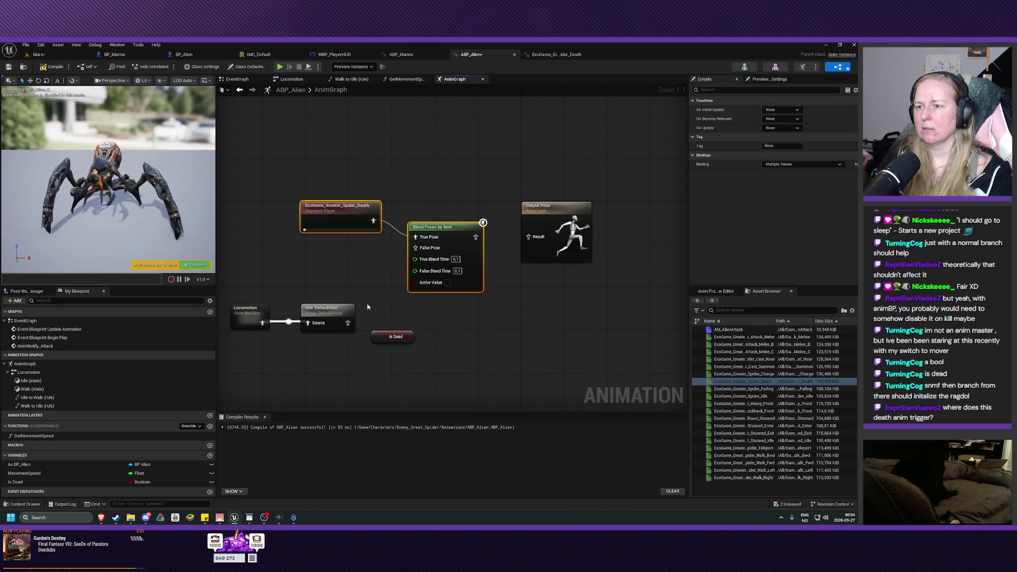
pyautogui.moveTo(347, 323)
pyautogui.mouseDown()
pyautogui.moveTo(386, 334)
pyautogui.moveTo(416, 249)
pyautogui.mouseUp()
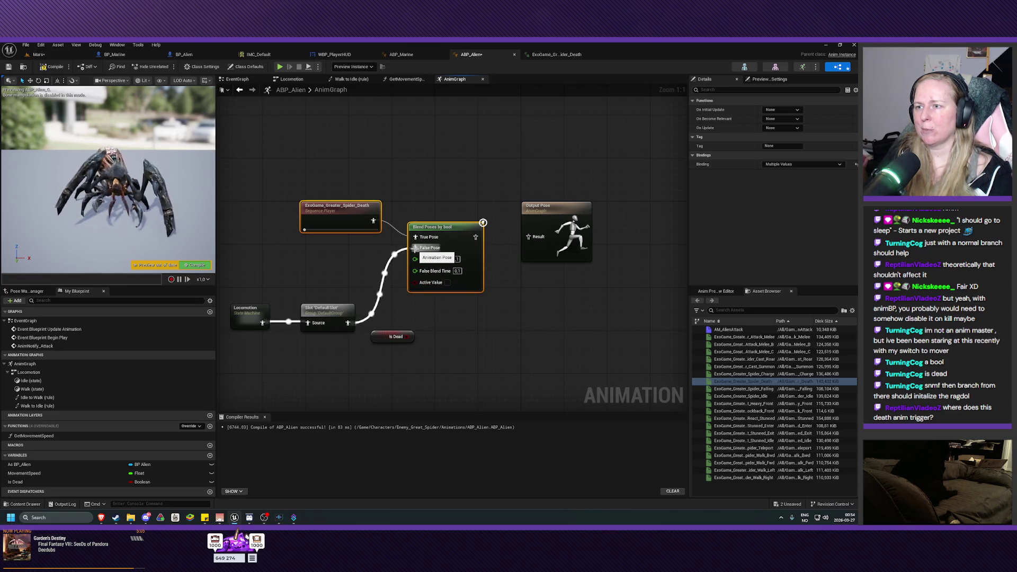
pyautogui.moveTo(409, 338); pyautogui.dragTo(416, 282)
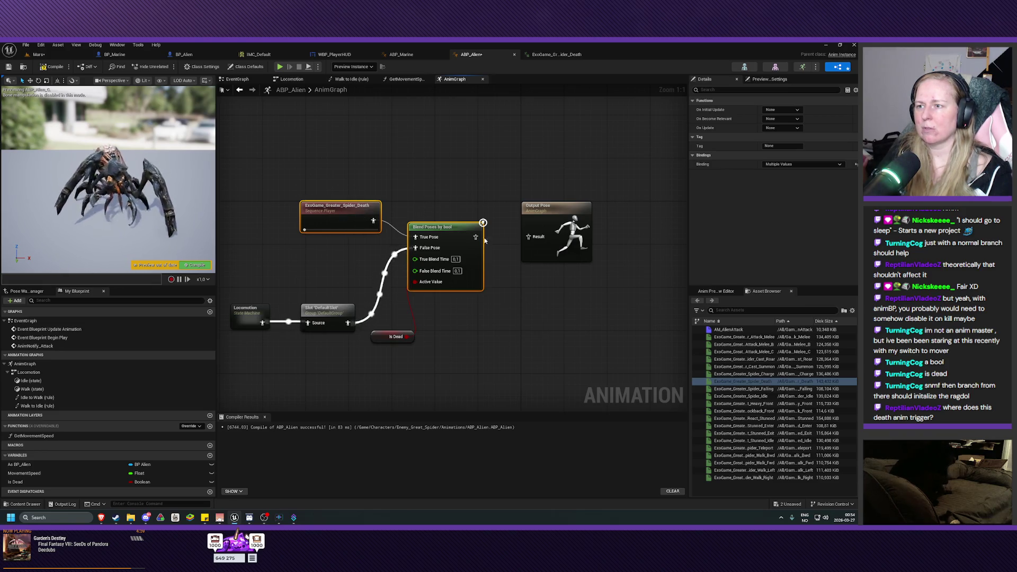
pyautogui.moveTo(475, 237); pyautogui.dragTo(528, 237)
pyautogui.moveTo(456, 230); pyautogui.dragTo(467, 235)
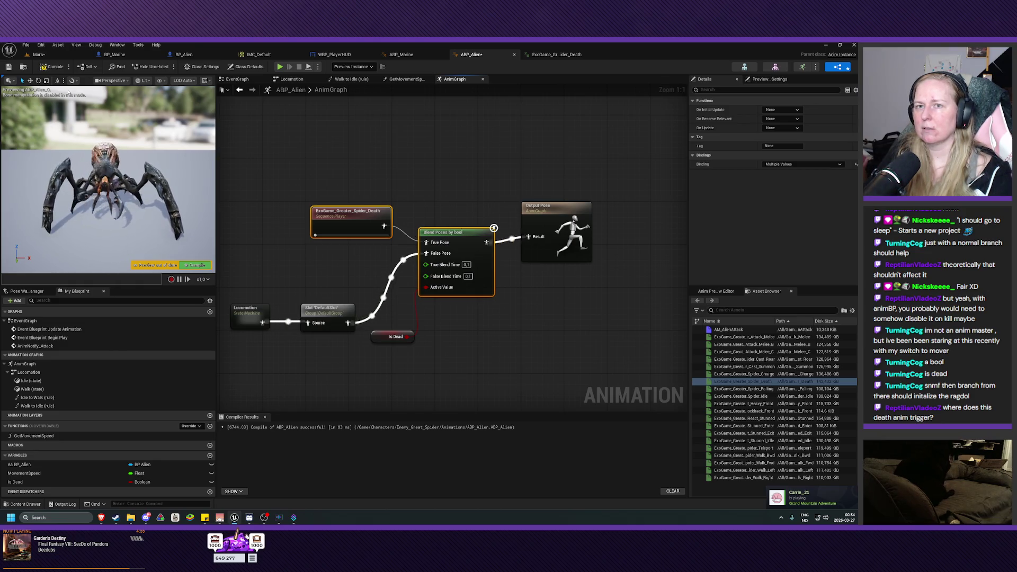
pyautogui.press('F7')
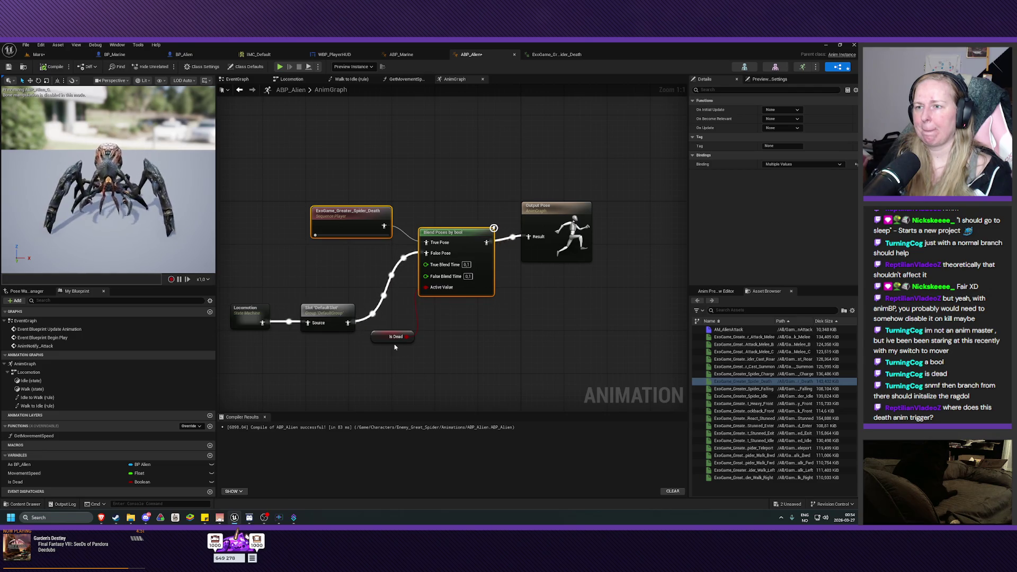
# Check the death sequence node, then return to BP_Alien's KillAI graph
pyautogui.moveTo(315, 170)
pyautogui.mouseDown()
pyautogui.moveTo(356, 239)
pyautogui.moveTo(392, 249)
pyautogui.moveTo(404, 240)
pyautogui.moveTo(377, 242)
pyautogui.mouseUp()
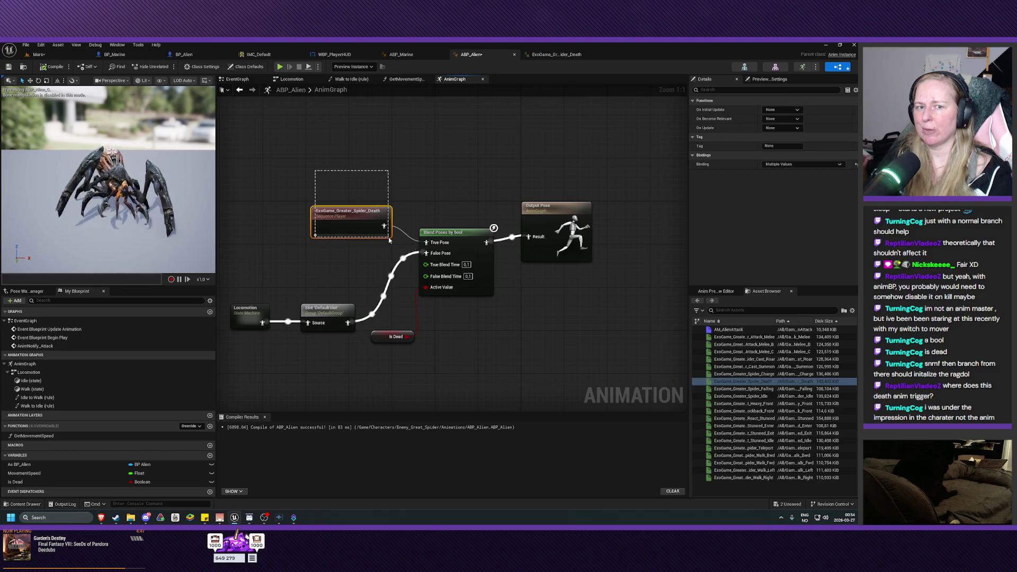
pyautogui.click(296, 251)
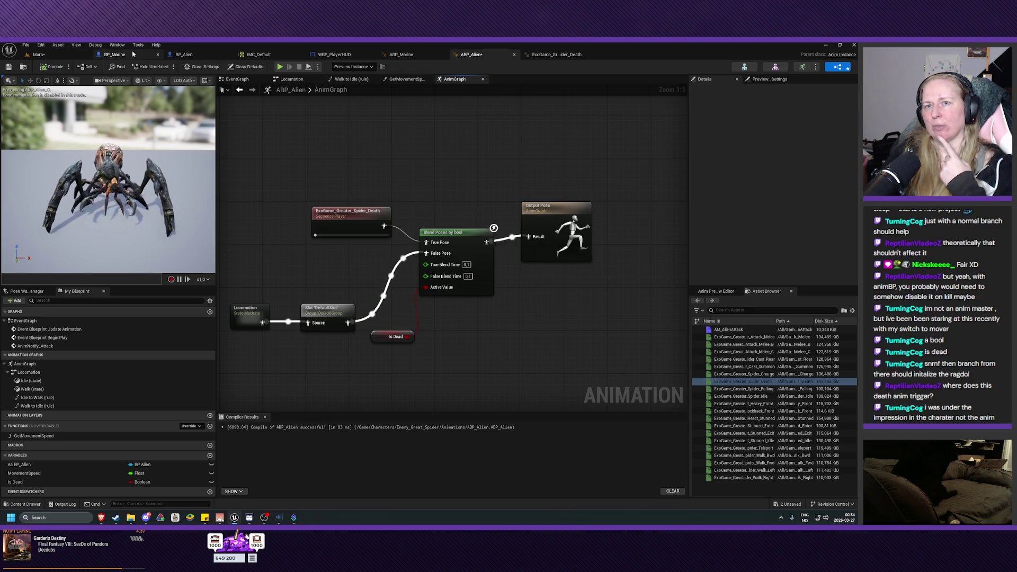
pyautogui.click(184, 54)
pyautogui.scroll(4, 350, 230)
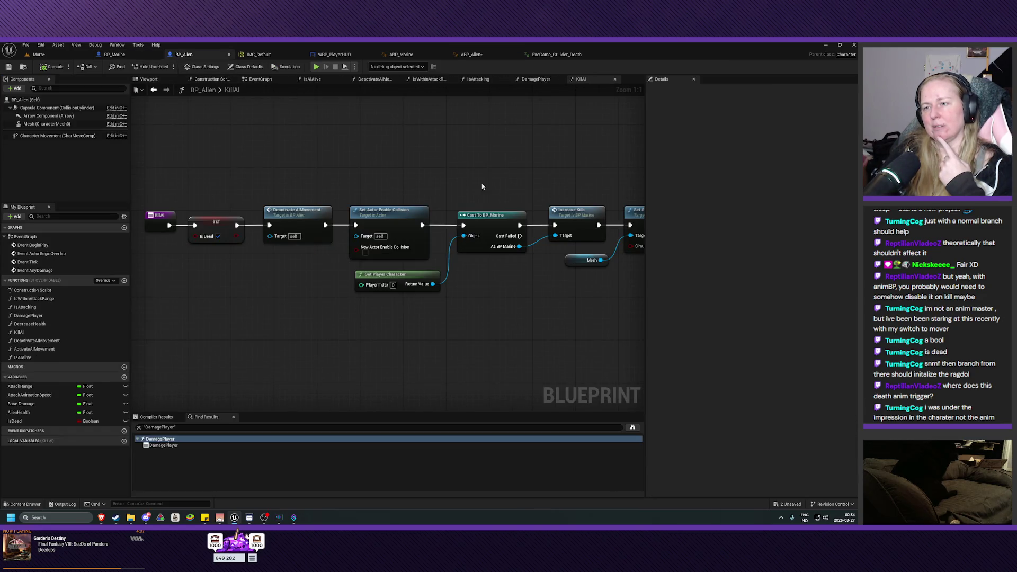
# Check KillAI's Set Simulate Physics node, then review the event graph's AnyDamage, Kill AI and Destroy Actor flow
pyautogui.moveTo(482, 187); pyautogui.dragTo(289, 205)
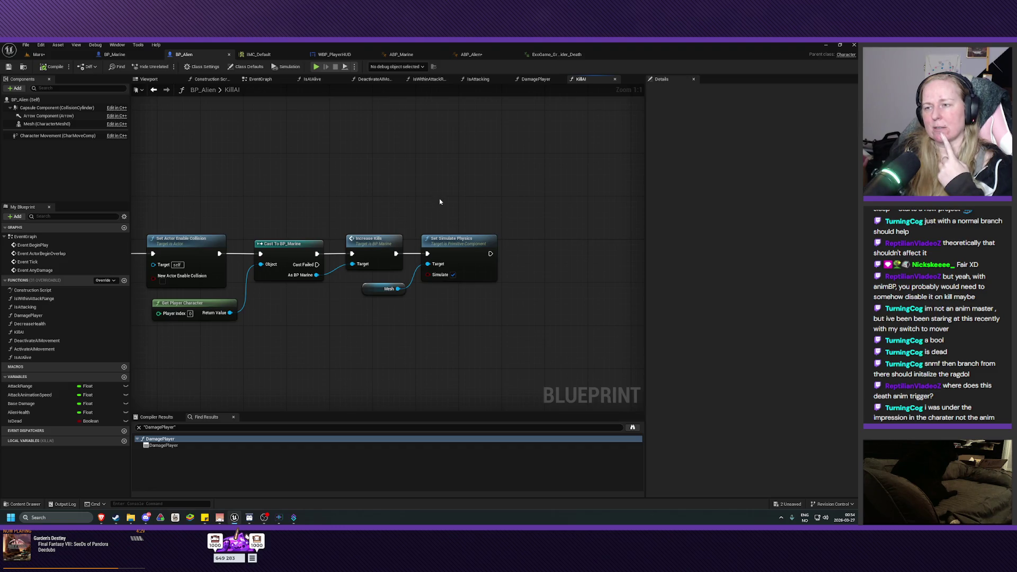
pyautogui.moveTo(318, 357); pyautogui.dragTo(552, 368)
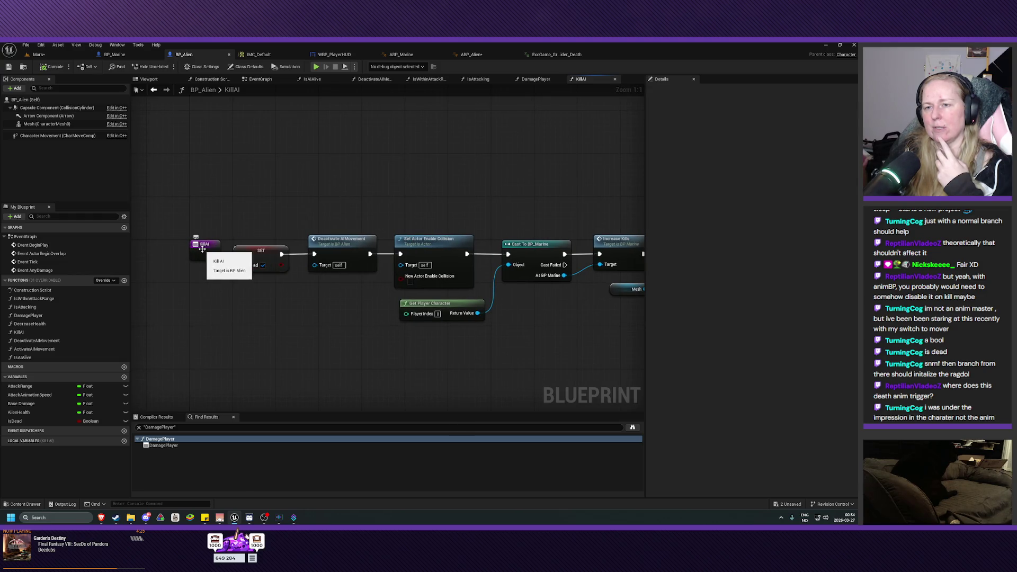
pyautogui.click(312, 81)
pyautogui.click(261, 79)
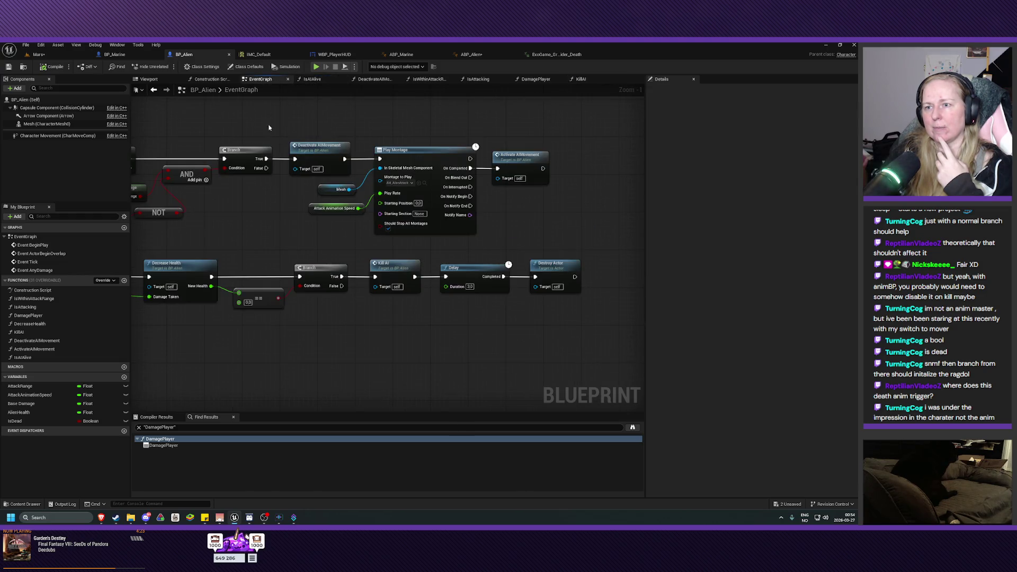
pyautogui.moveTo(350, 352); pyautogui.dragTo(591, 345)
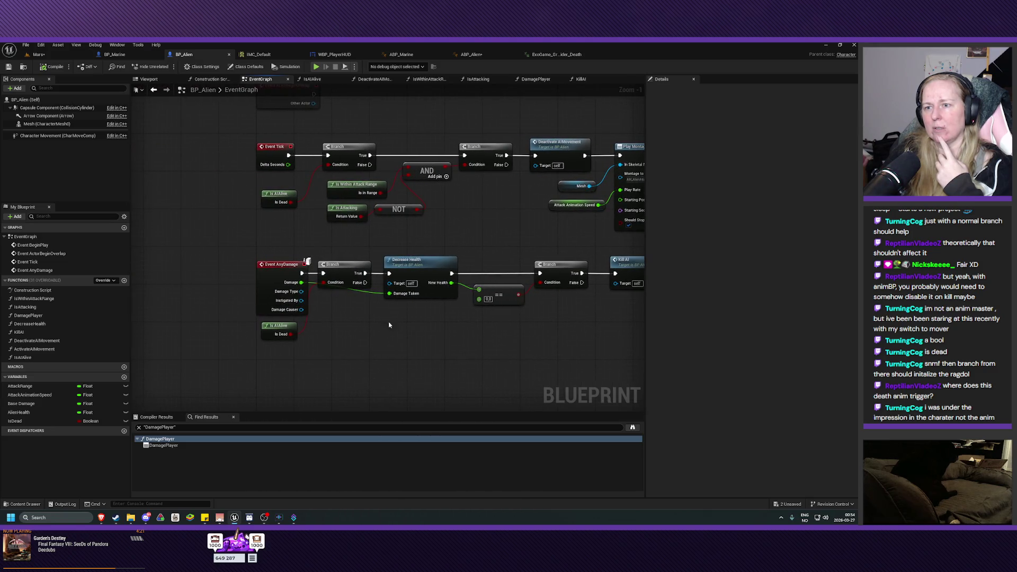
pyautogui.scroll(1, 389, 325)
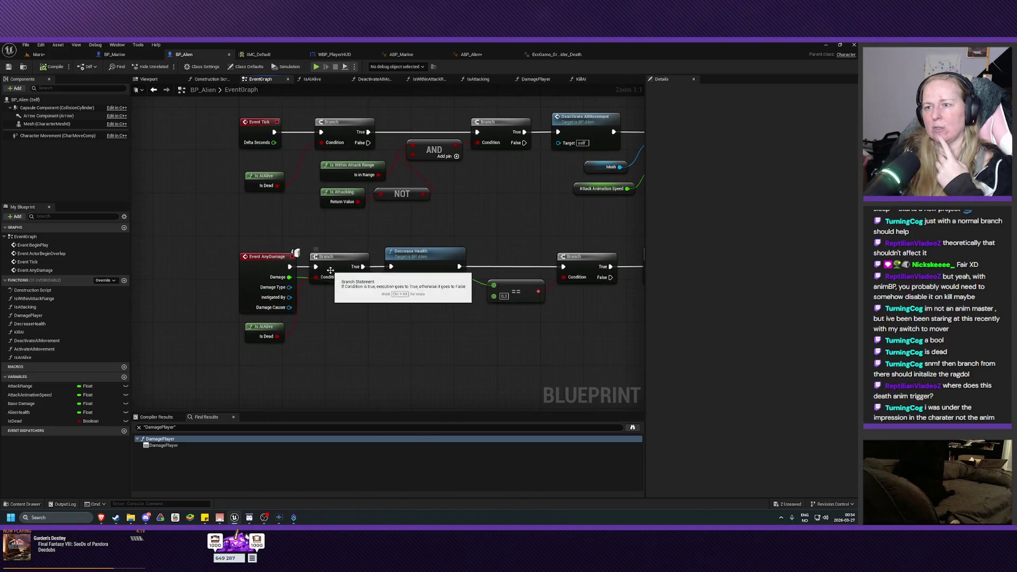
pyautogui.moveTo(330, 270)
pyautogui.mouseDown()
pyautogui.moveTo(390, 345)
pyautogui.moveTo(497, 331)
pyautogui.moveTo(407, 351)
pyautogui.mouseUp()
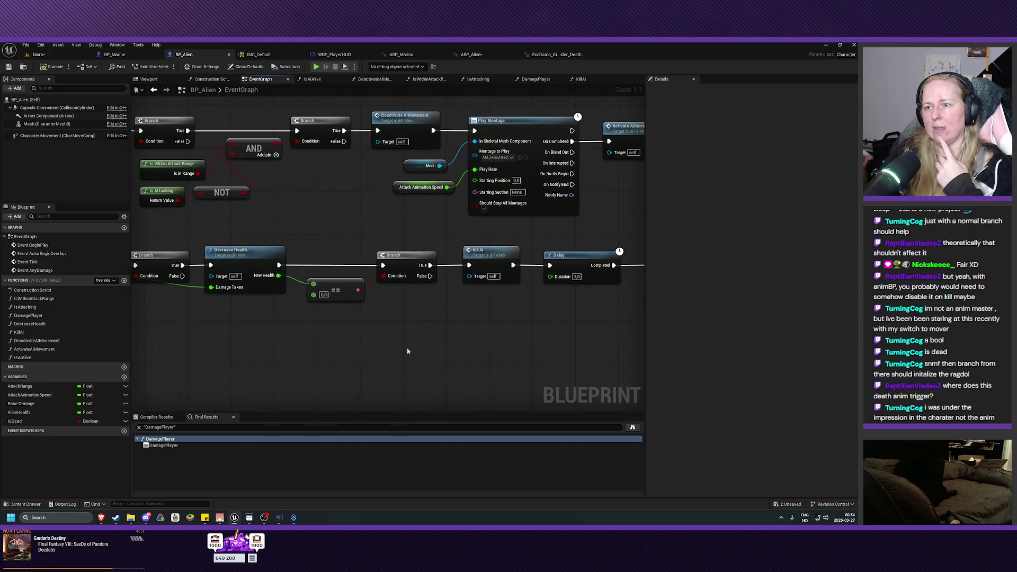
pyautogui.moveTo(469, 314); pyautogui.dragTo(356, 338)
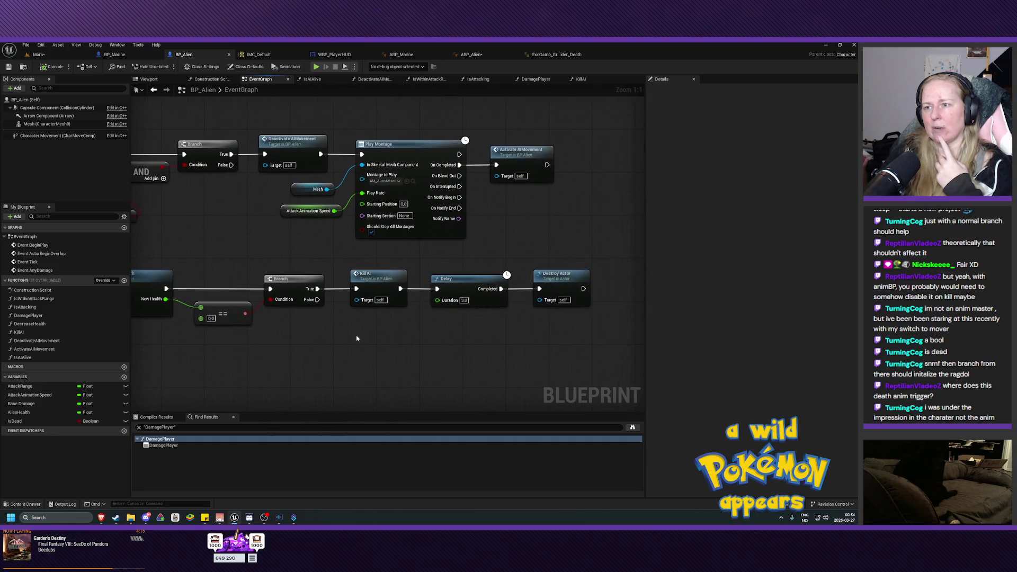
# Reopen KillAI, follow its chain to Set Simulate Physics, then switch to ABP_Alien
pyautogui.doubleClick(378, 284)
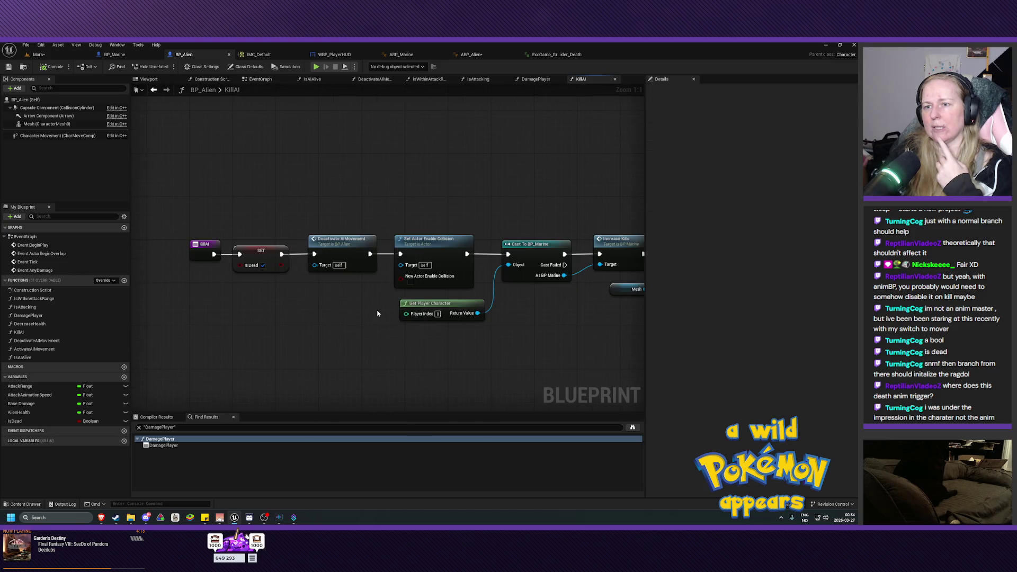
pyautogui.moveTo(268, 296); pyautogui.dragTo(245, 283)
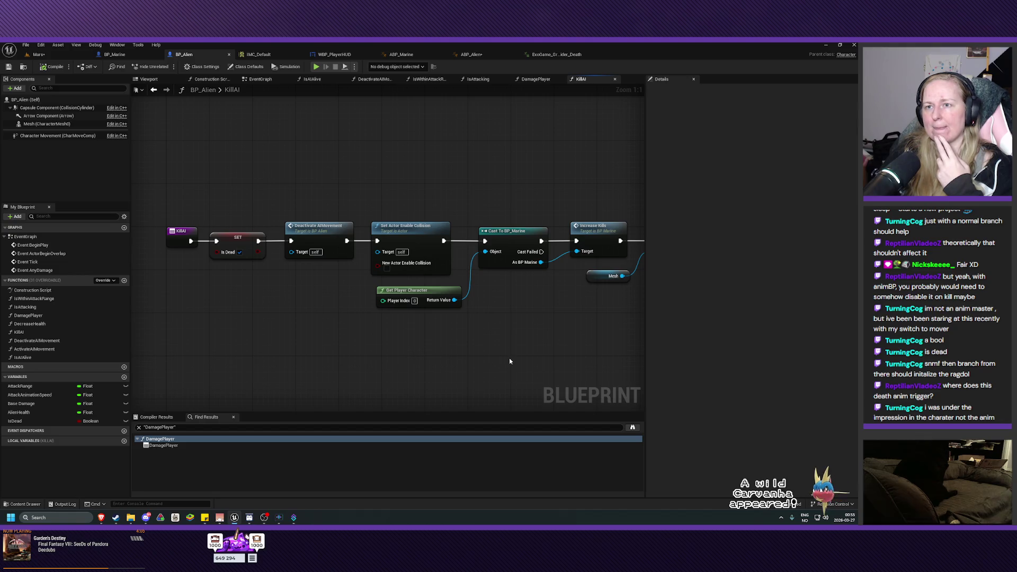
pyautogui.moveTo(505, 356)
pyautogui.mouseDown()
pyautogui.moveTo(478, 349)
pyautogui.moveTo(423, 361)
pyautogui.moveTo(461, 345)
pyautogui.moveTo(449, 342)
pyautogui.mouseUp()
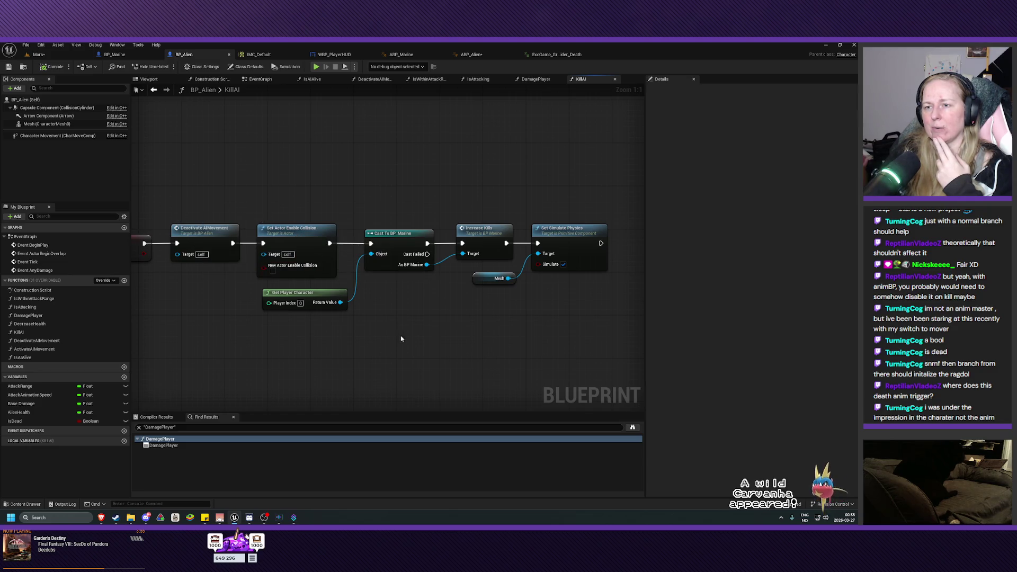
pyautogui.moveTo(459, 351); pyautogui.dragTo(323, 344)
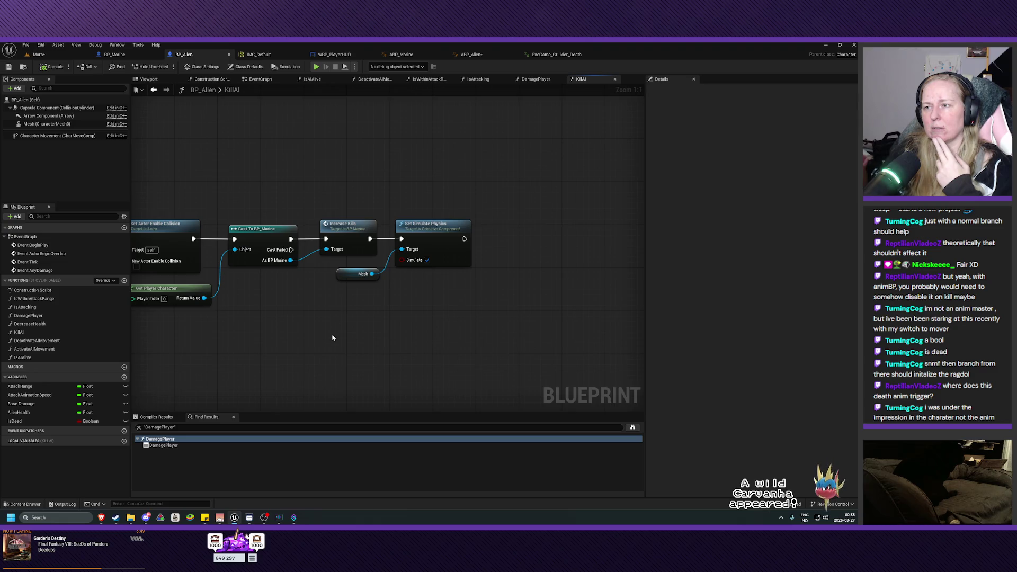
pyautogui.moveTo(333, 338); pyautogui.dragTo(324, 336)
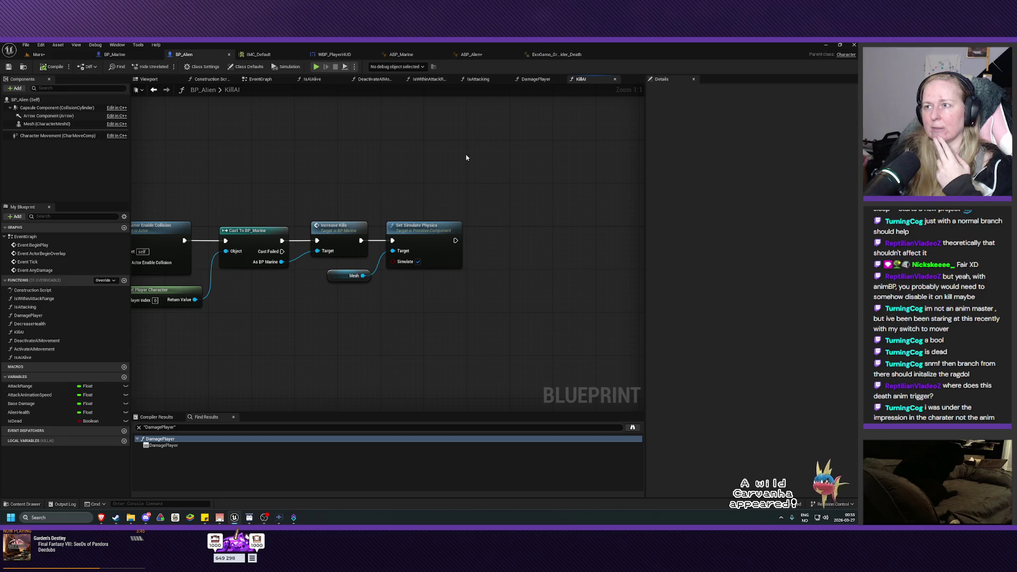
pyautogui.click(471, 54)
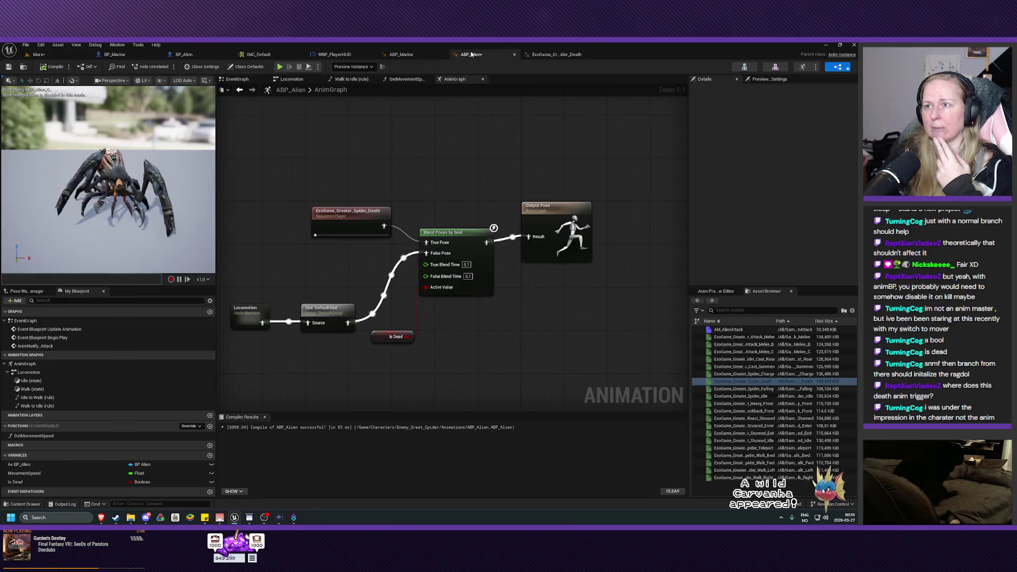
pyautogui.click(351, 225)
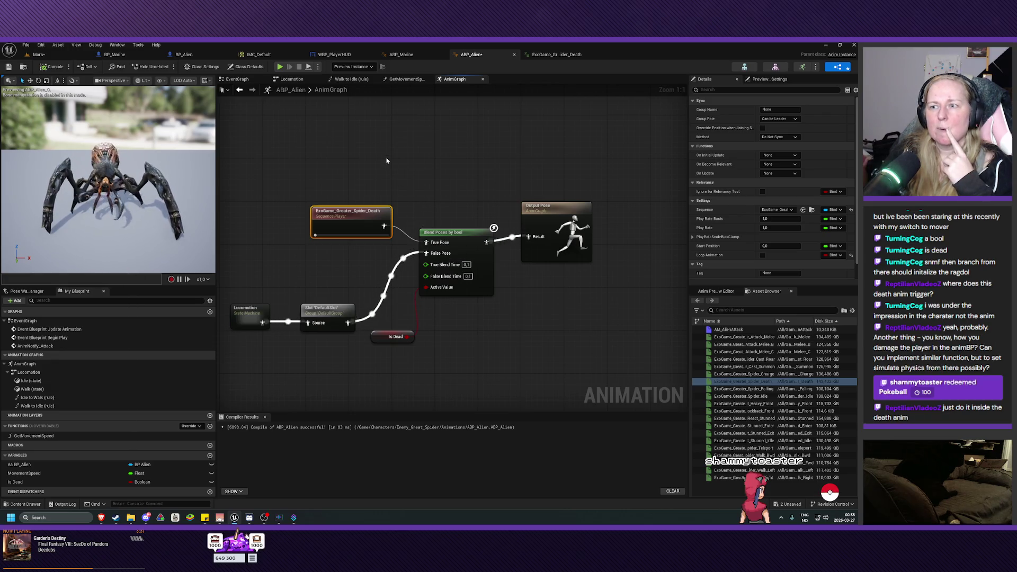
pyautogui.doubleClick(355, 229)
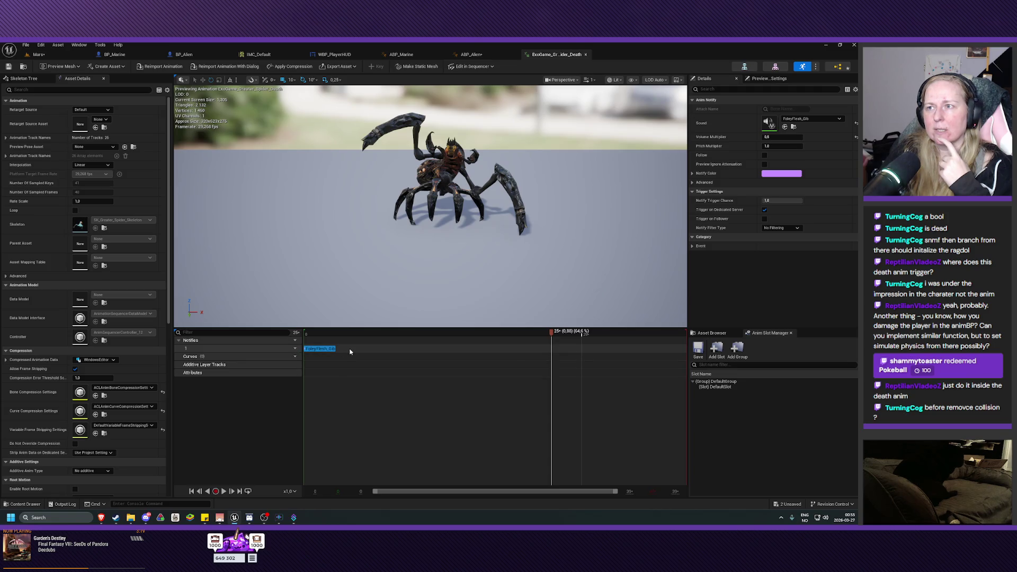
pyautogui.click(471, 54)
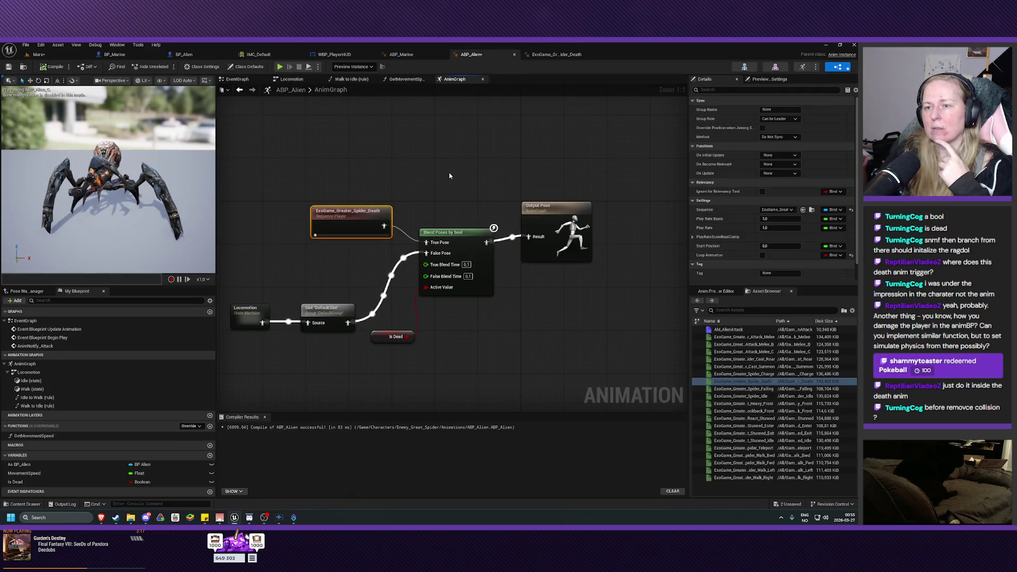
pyautogui.moveTo(450, 175); pyautogui.dragTo(452, 195)
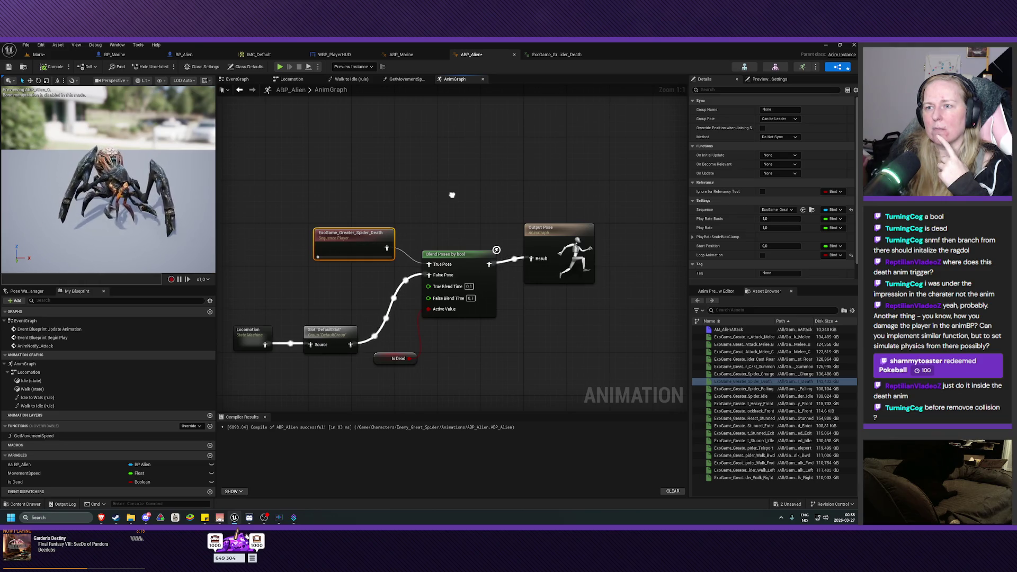
# Move Set Simulate Physics and Mesh aside and shift Deactivate AIMovement through Increase Kills right
pyautogui.click(130, 55)
pyautogui.click(184, 55)
pyautogui.moveTo(291, 152)
pyautogui.mouseDown()
pyautogui.moveTo(525, 162)
pyautogui.moveTo(474, 160)
pyautogui.mouseUp()
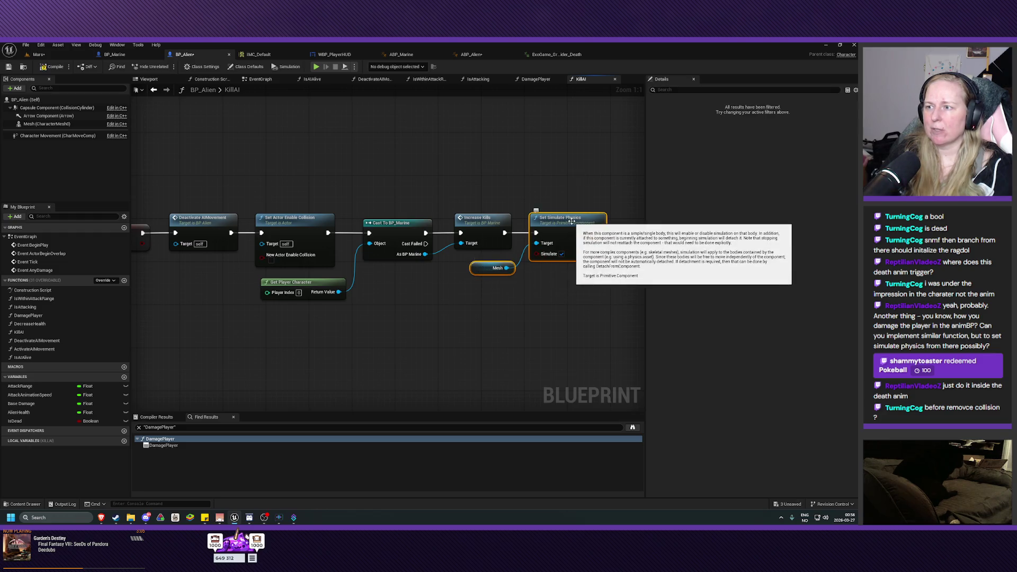
pyautogui.moveTo(575, 232)
pyautogui.mouseDown()
pyautogui.moveTo(579, 243)
pyautogui.moveTo(279, 163)
pyautogui.moveTo(242, 139)
pyautogui.mouseUp()
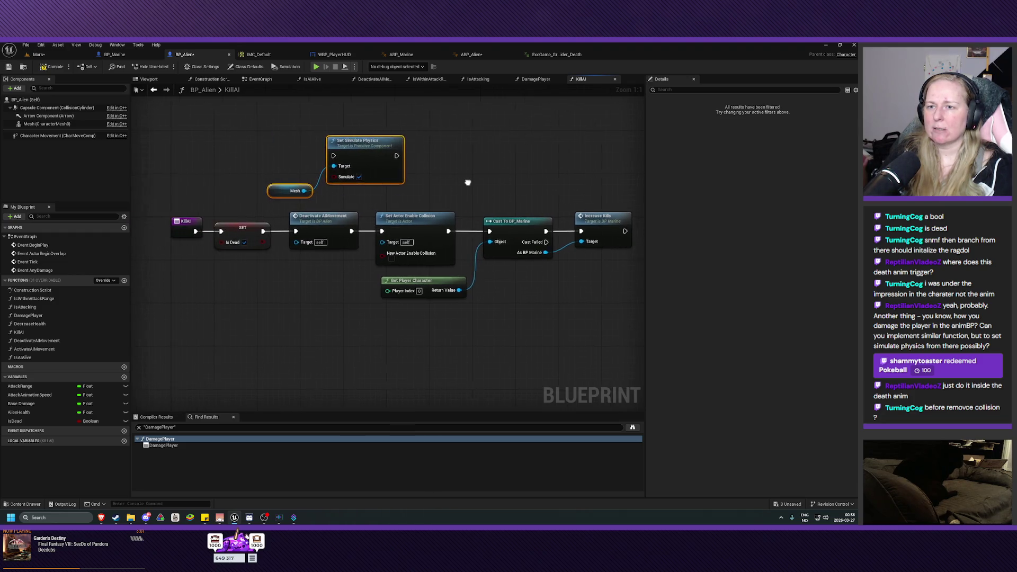
pyautogui.moveTo(335, 206); pyautogui.dragTo(525, 260)
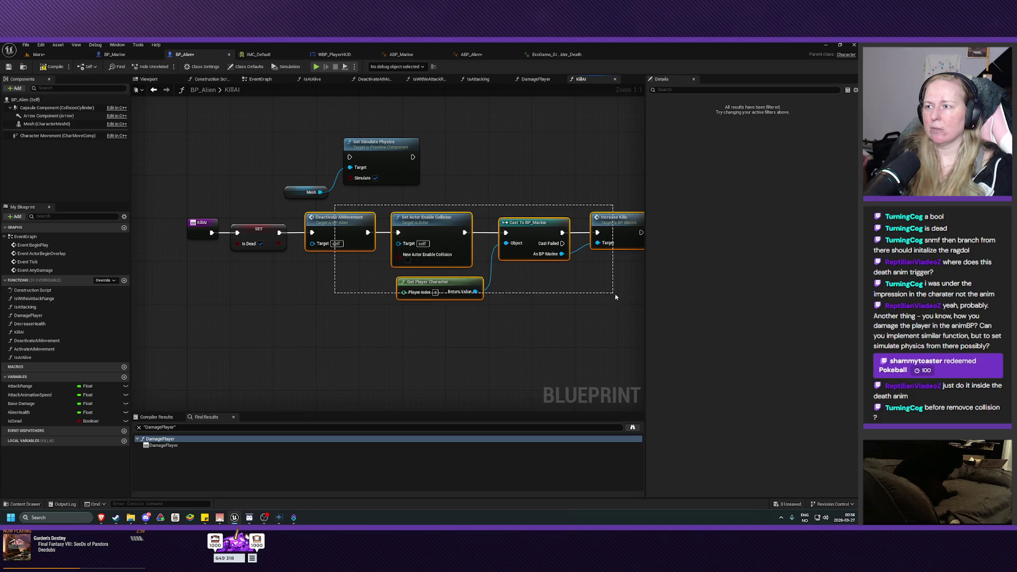
pyautogui.moveTo(616, 297); pyautogui.dragTo(615, 298)
pyautogui.moveTo(278, 214); pyautogui.dragTo(370, 220)
pyautogui.click(254, 239)
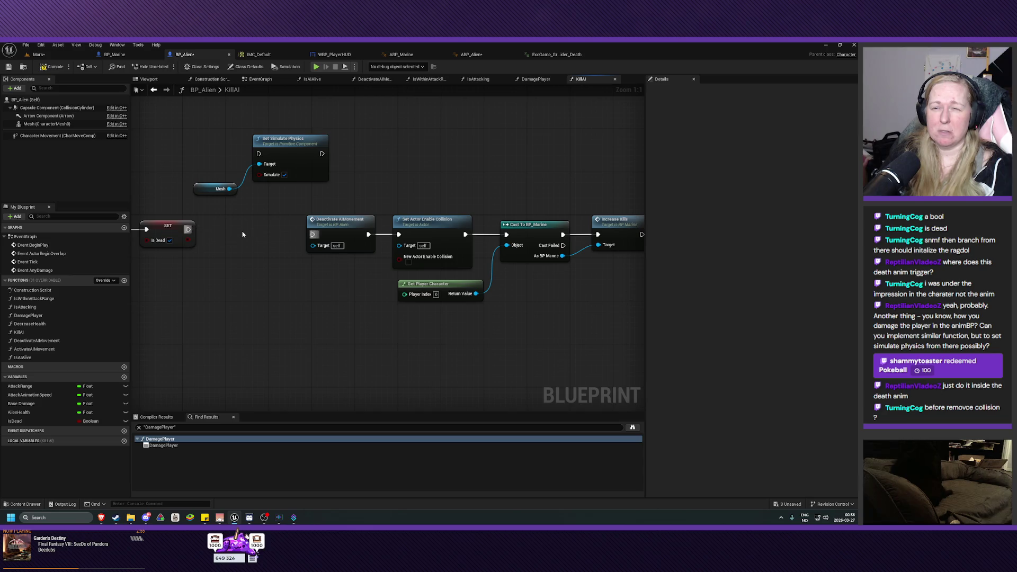
# Slot Set Simulate Physics in after SET Is Dead, wire it to Deactivate AIMovement, and return to Mars
pyautogui.moveTo(326, 116); pyautogui.dragTo(192, 206)
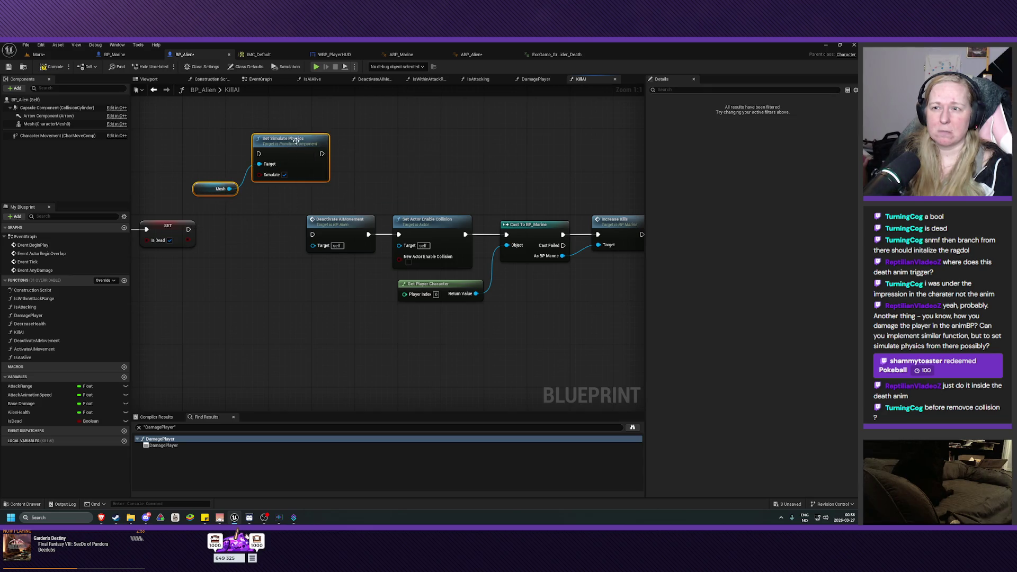
pyautogui.moveTo(294, 138)
pyautogui.mouseDown()
pyautogui.moveTo(266, 241)
pyautogui.moveTo(241, 224)
pyautogui.mouseUp()
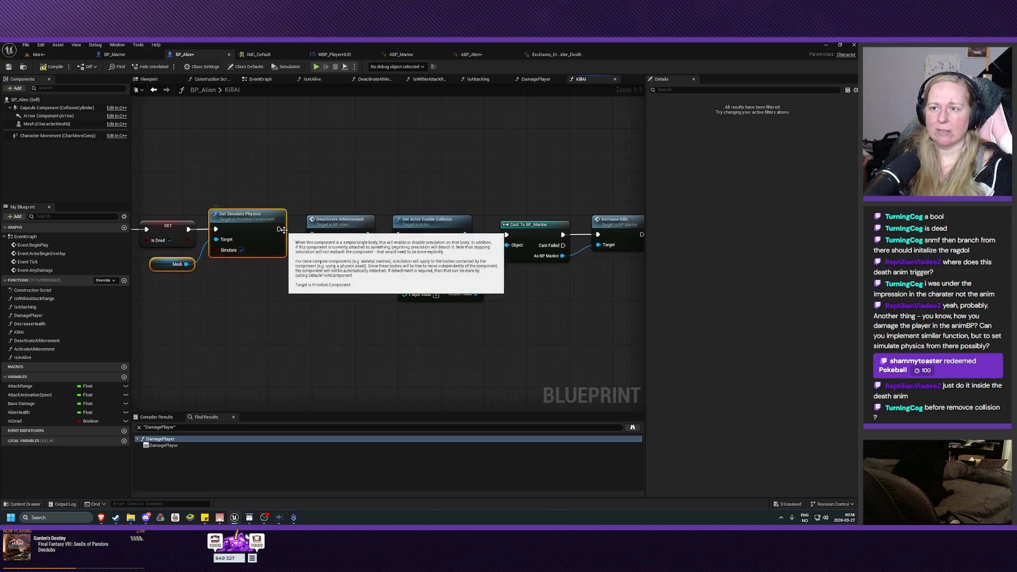
pyautogui.moveTo(560, 177); pyautogui.dragTo(522, 165)
pyautogui.moveTo(587, 182); pyautogui.dragTo(325, 317)
pyautogui.moveTo(400, 222); pyautogui.dragTo(395, 217)
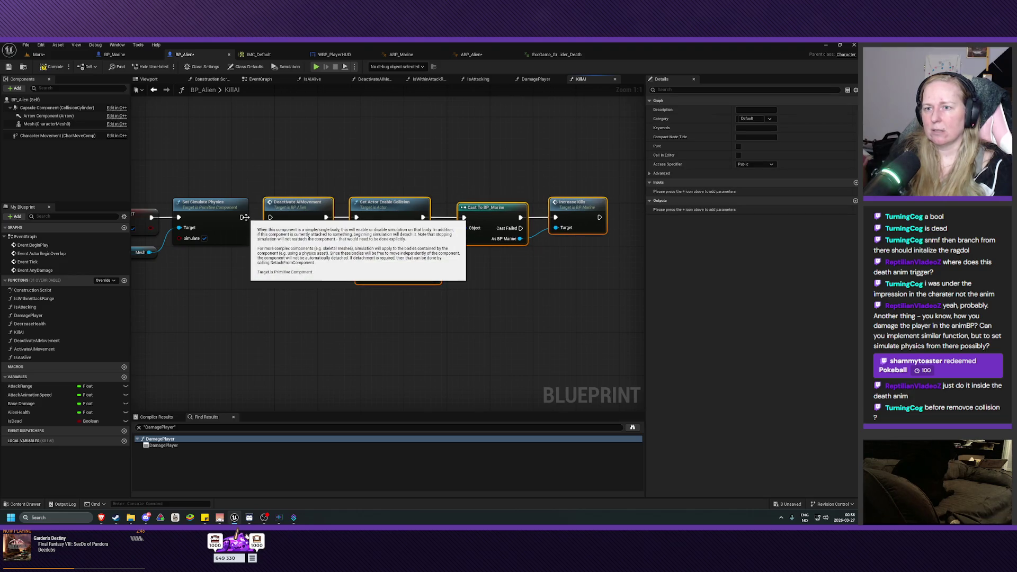
pyautogui.moveTo(243, 218); pyautogui.dragTo(272, 219)
pyautogui.click(290, 276)
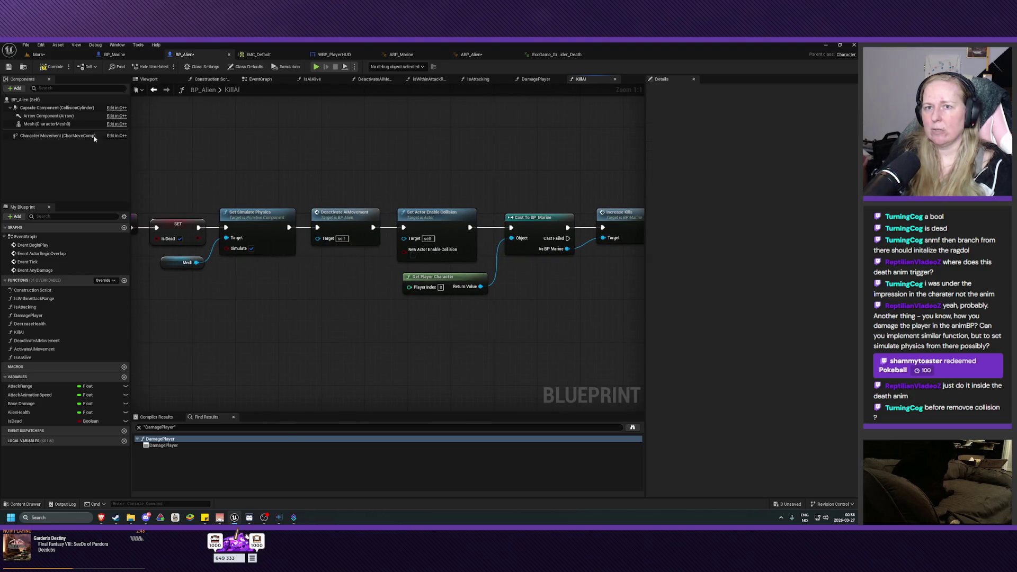
pyautogui.click(55, 54)
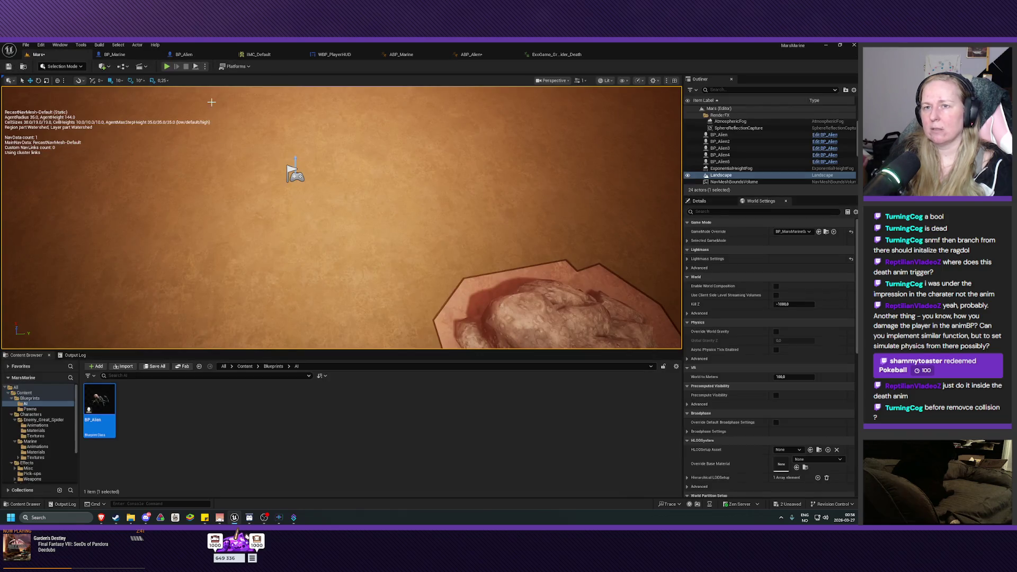
pyautogui.click(167, 67)
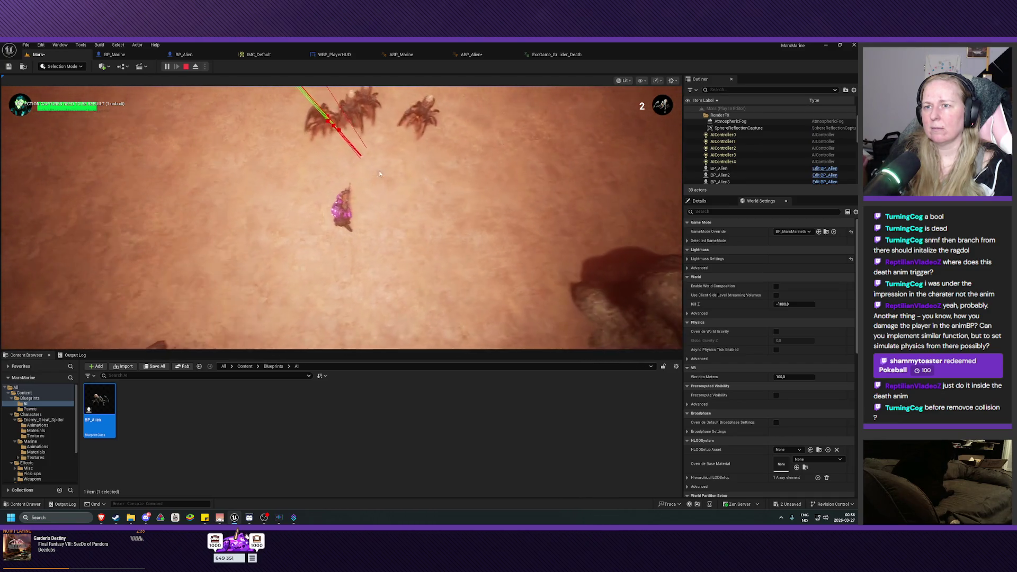
pyautogui.click(467, 137)
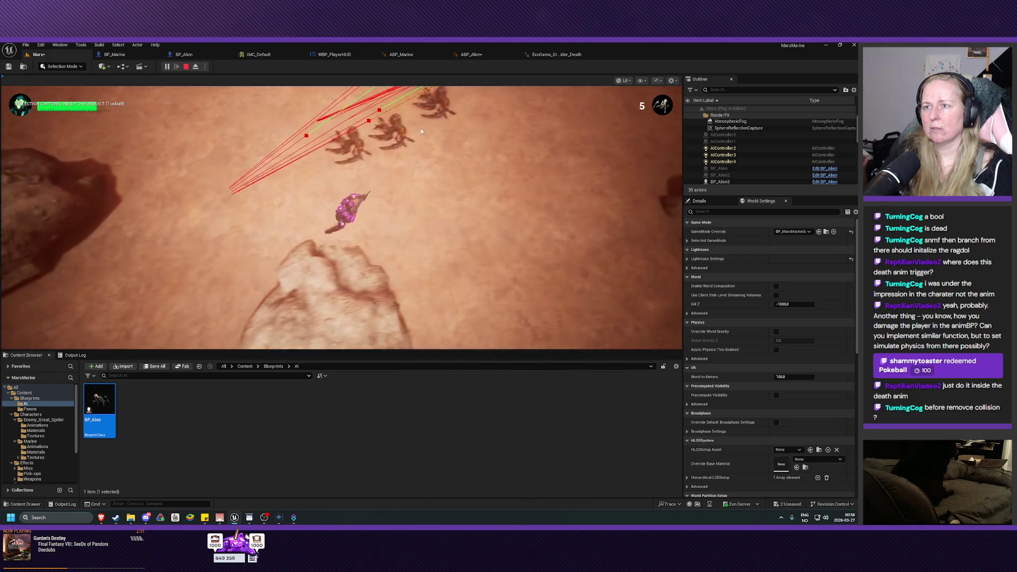
pyautogui.press('Escape')
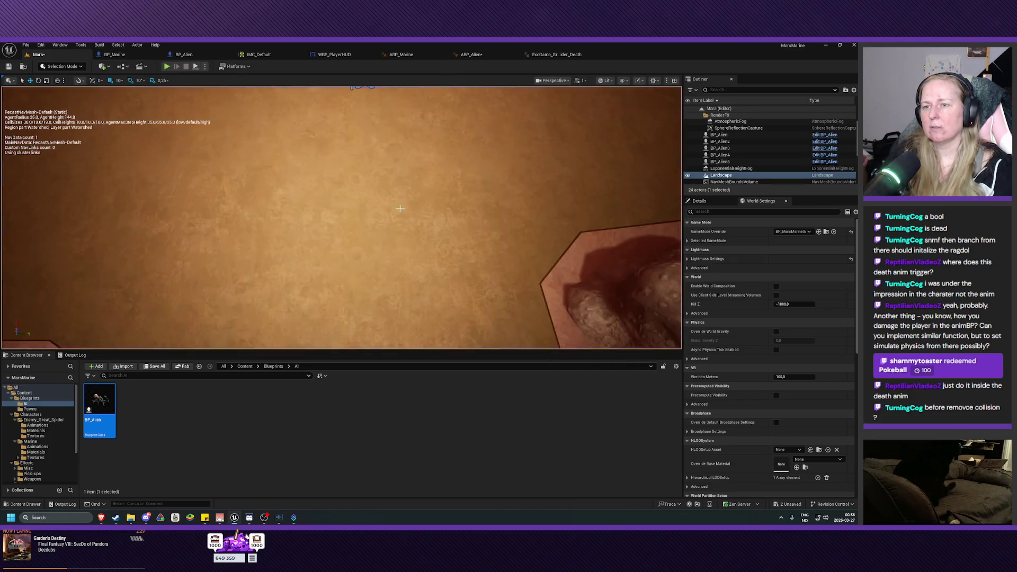
pyautogui.click(193, 56)
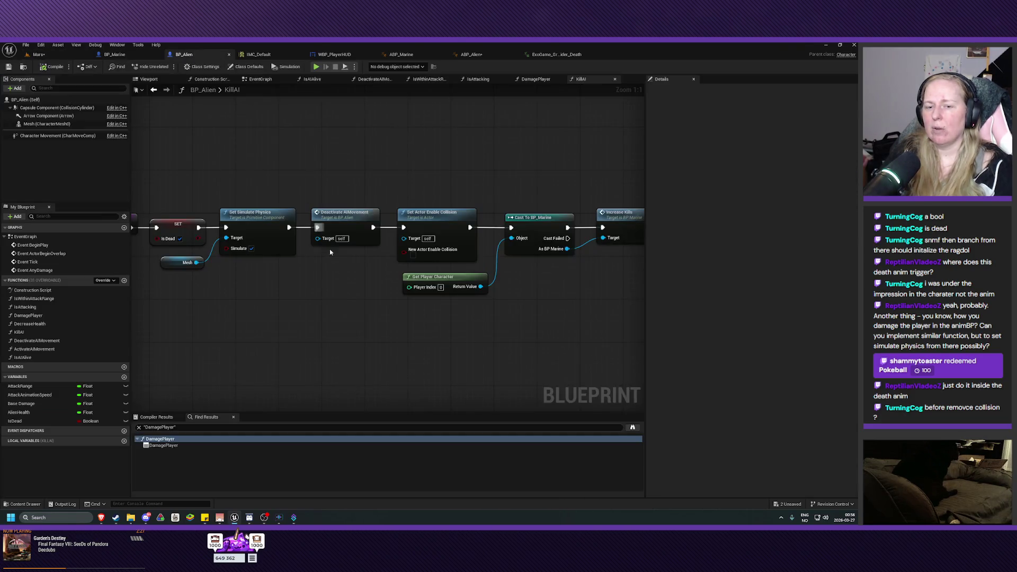
pyautogui.moveTo(341, 288)
pyautogui.mouseDown()
pyautogui.moveTo(382, 307)
pyautogui.moveTo(175, 282)
pyautogui.moveTo(402, 313)
pyautogui.moveTo(387, 261)
pyautogui.moveTo(284, 254)
pyautogui.moveTo(390, 273)
pyautogui.mouseUp()
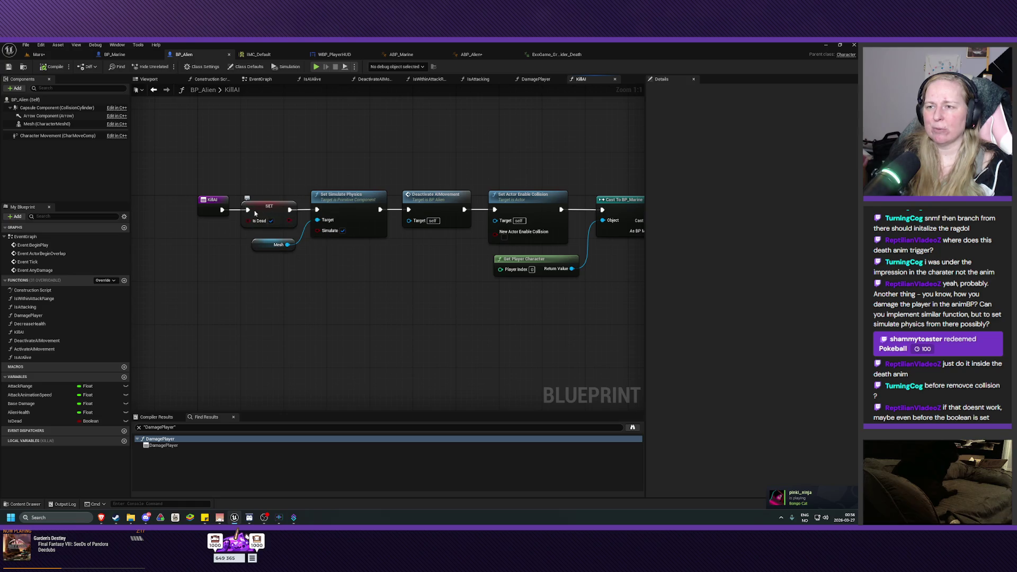
pyautogui.click(47, 58)
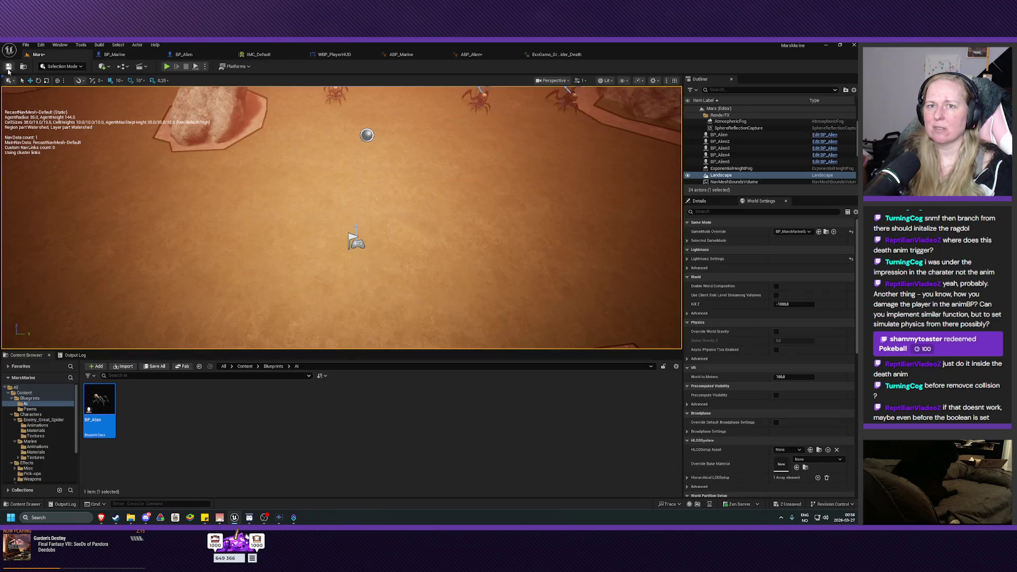